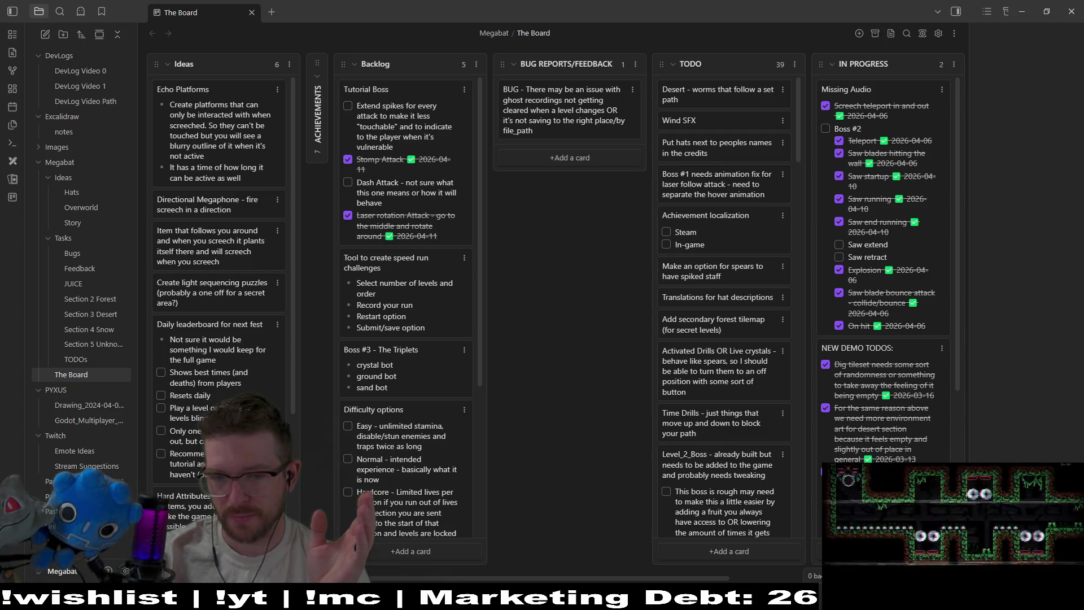
Switch from the Obsidian task board to the Godot editor showing SetupLevelPreview.gd
{"action": "key", "text": "alt+Tab"}
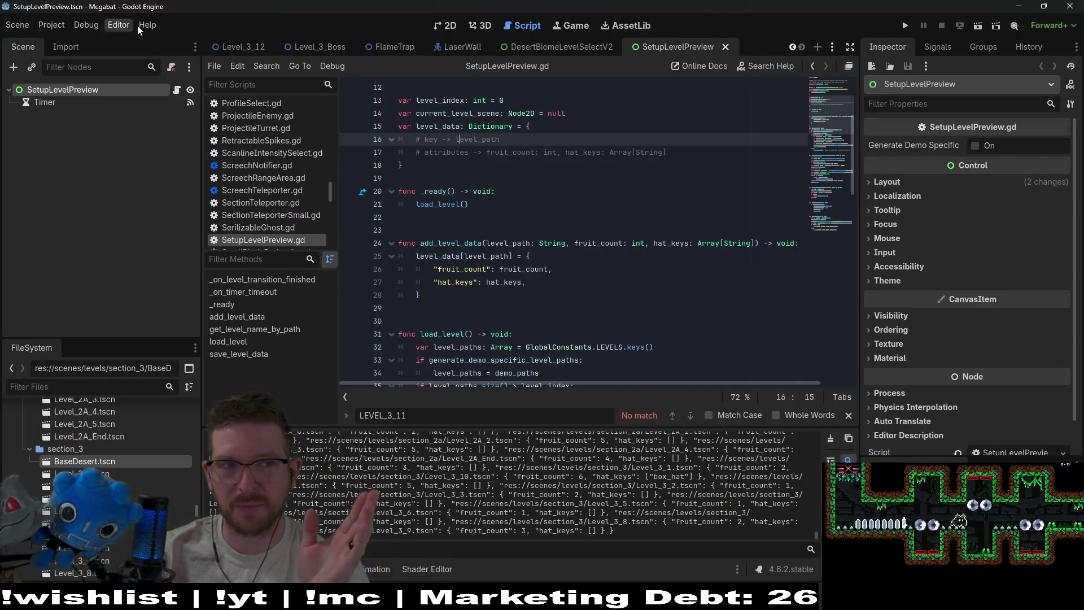
In Customize Run Instances, replace playtest with demo so the main feature tags read skip_intro,demo,lazy
{"action": "left_click", "coordinate": [40, 26]}
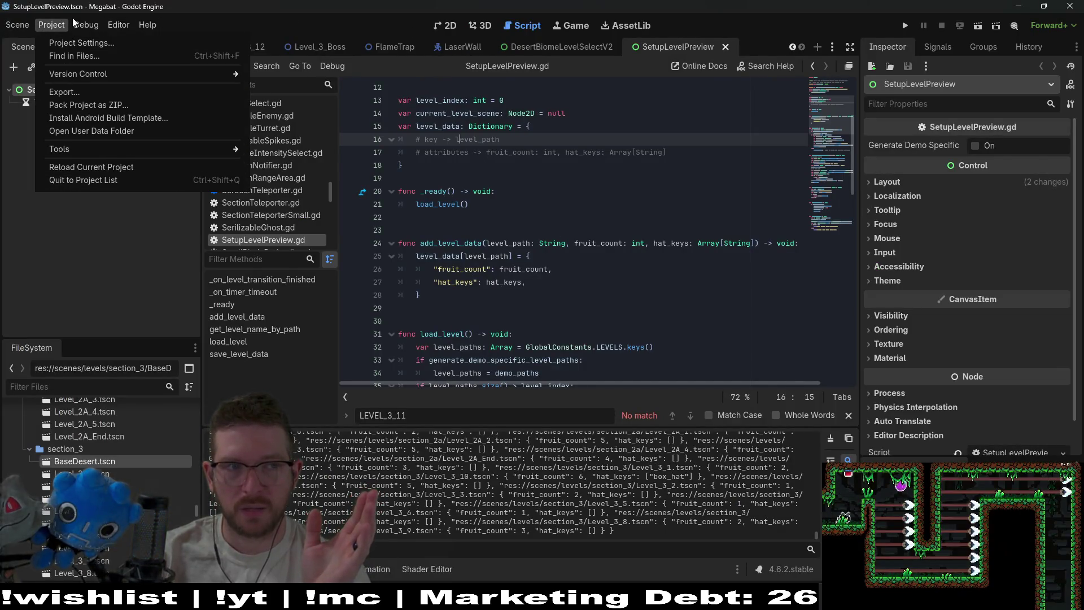
{"action": "mouse_move", "coordinate": [86, 25]}
{"action": "left_click", "coordinate": [113, 193]}
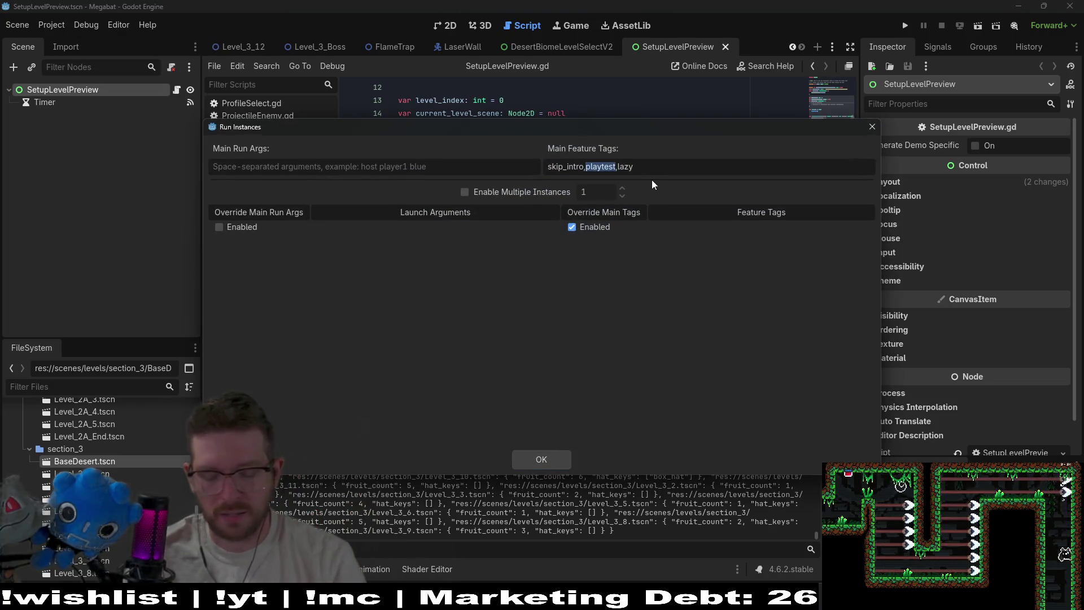
{"action": "type", "text": "demo"}
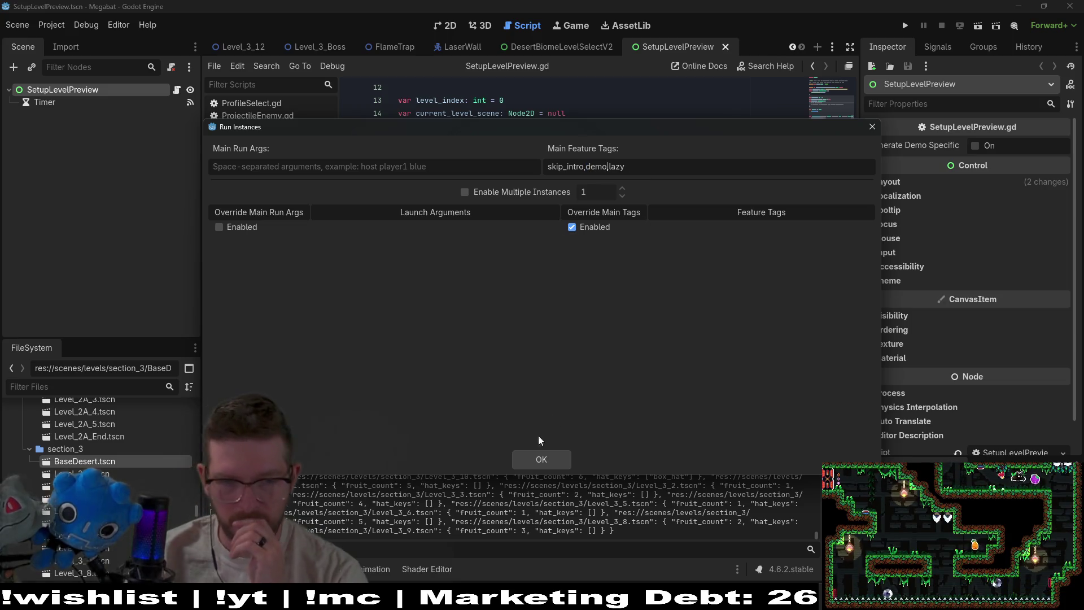
{"action": "left_click", "coordinate": [539, 459]}
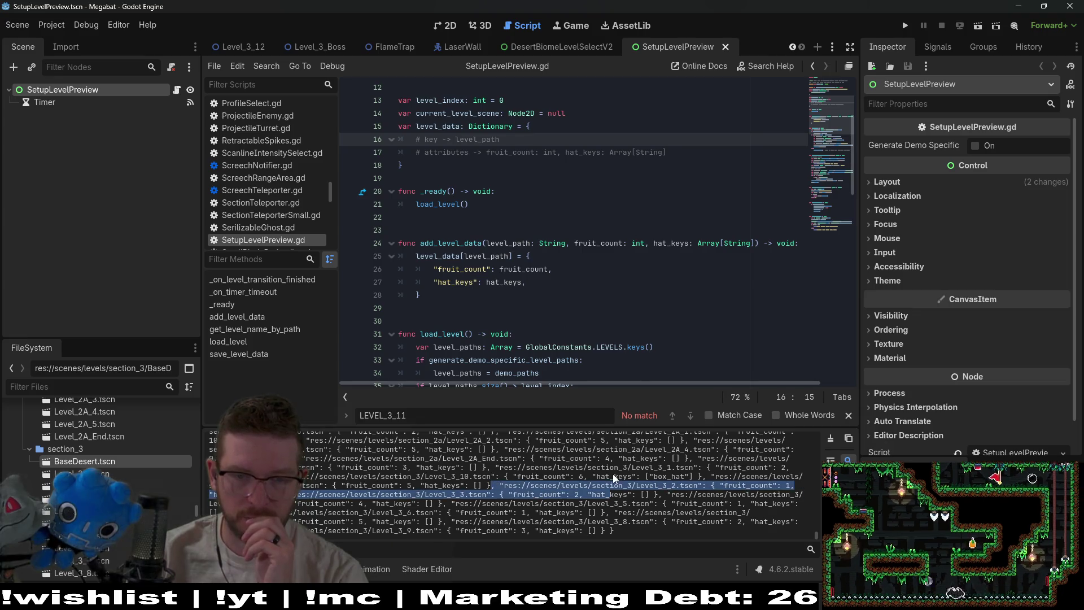
Scroll through SetupLevelPreview.gd, briefly glancing at the desert level select script
{"action": "scroll", "coordinate": [582, 282], "scroll_direction": "up", "scroll_amount": 2}
{"action": "scroll", "coordinate": [591, 188], "scroll_direction": "down", "scroll_amount": 1}
{"action": "scroll", "coordinate": [592, 188], "scroll_direction": "up", "scroll_amount": 3}
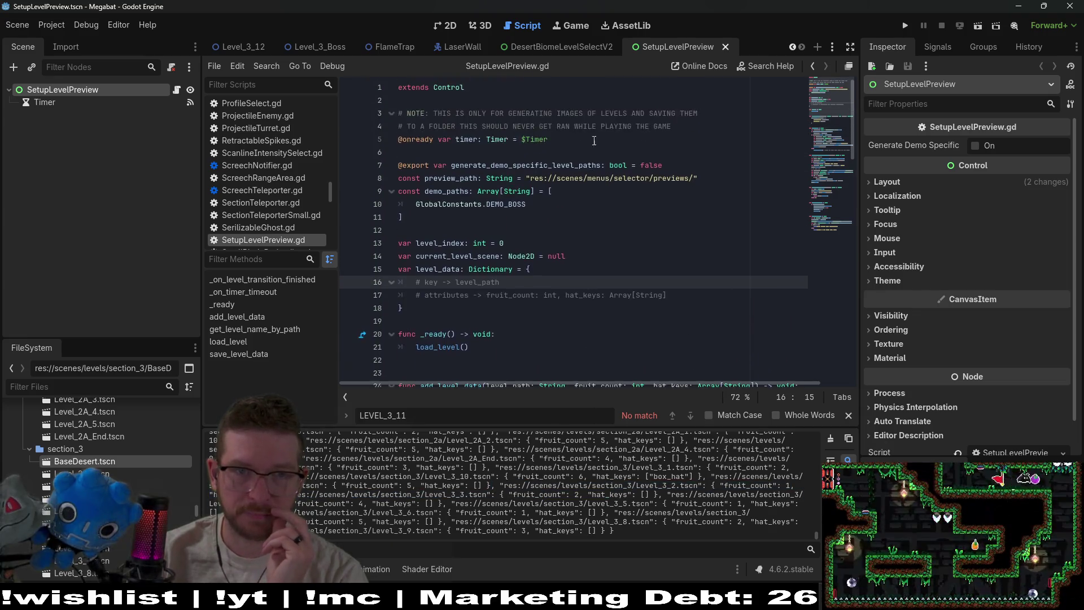
{"action": "left_click", "coordinate": [588, 45]}
{"action": "left_click", "coordinate": [628, 52]}
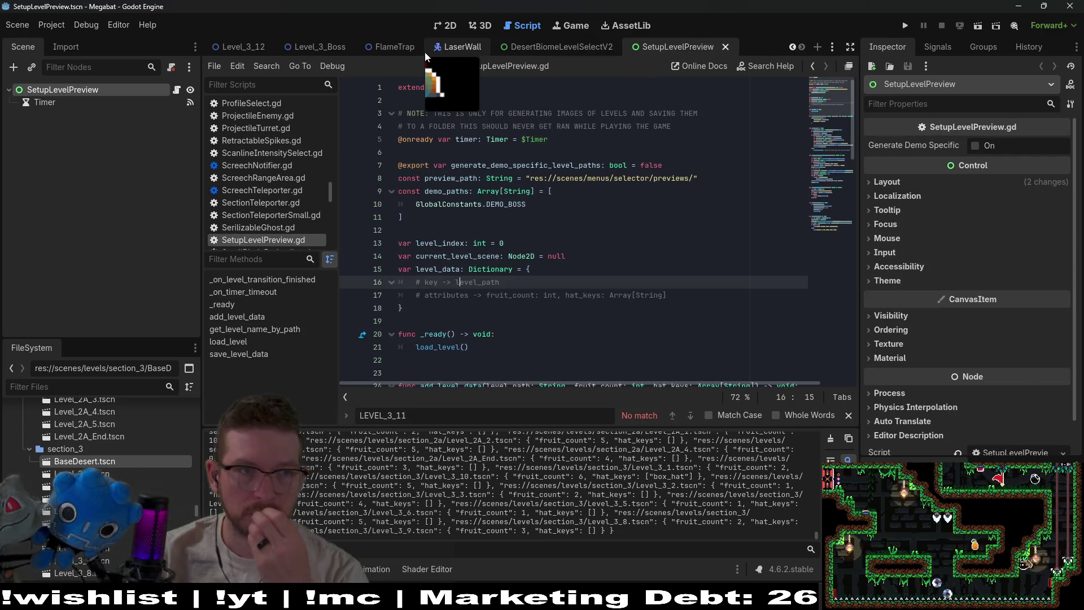
{"action": "scroll", "coordinate": [557, 289], "scroll_direction": "down", "scroll_amount": 5}
{"action": "scroll", "coordinate": [557, 289], "scroll_direction": "down", "scroll_amount": 4}
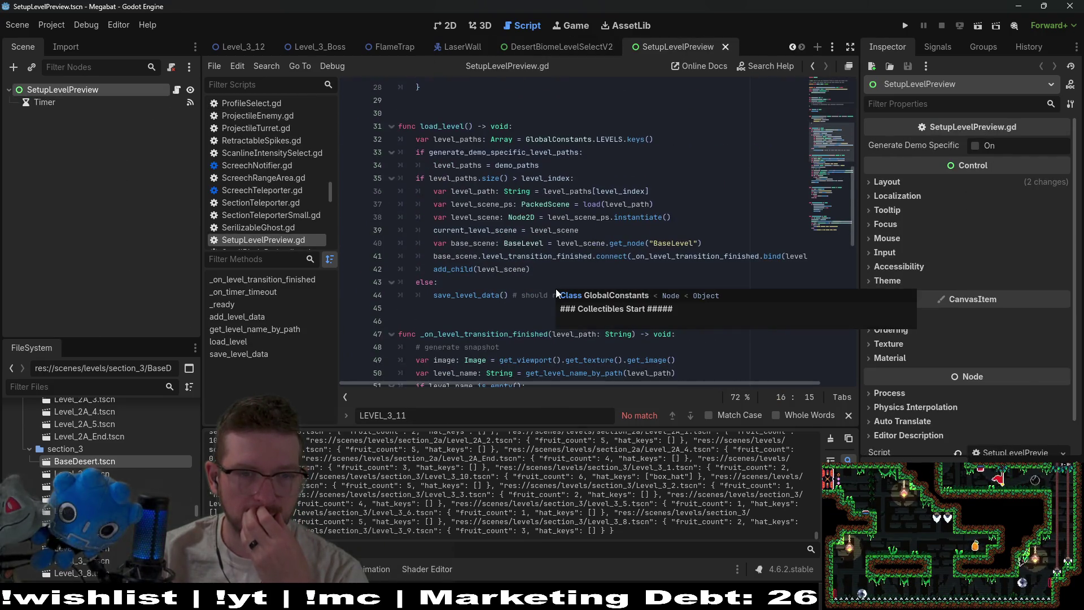
{"action": "scroll", "coordinate": [556, 292], "scroll_direction": "down", "scroll_amount": 5}
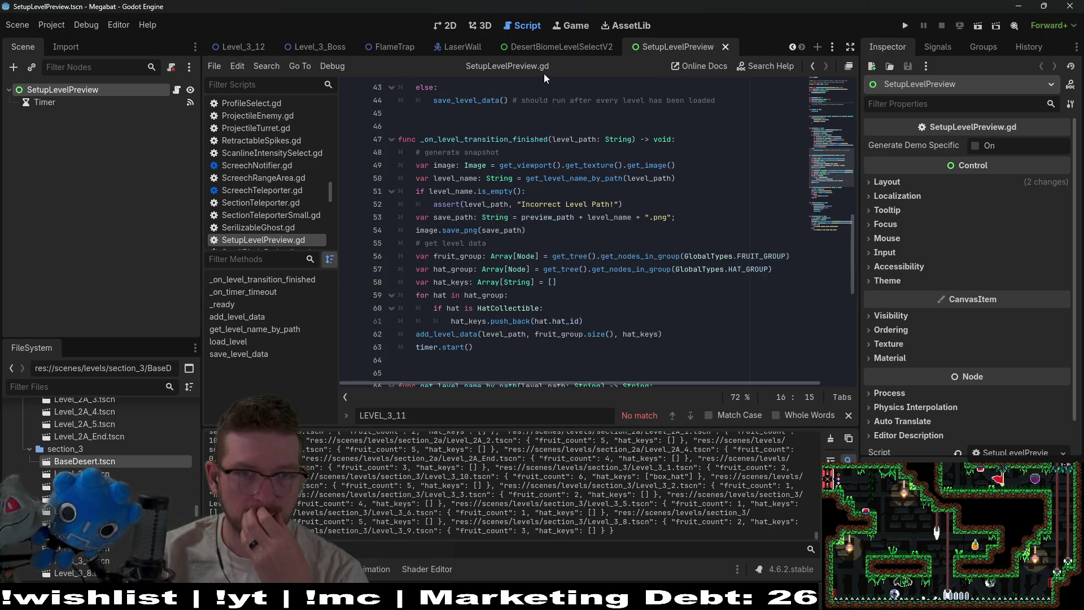
{"action": "scroll", "coordinate": [543, 89], "scroll_direction": "down", "scroll_amount": 4}
Inspect DesertBiomeLevelSelectV2, then return to SetupLevelPreview.gd at empty line 64
{"action": "left_click", "coordinate": [556, 46]}
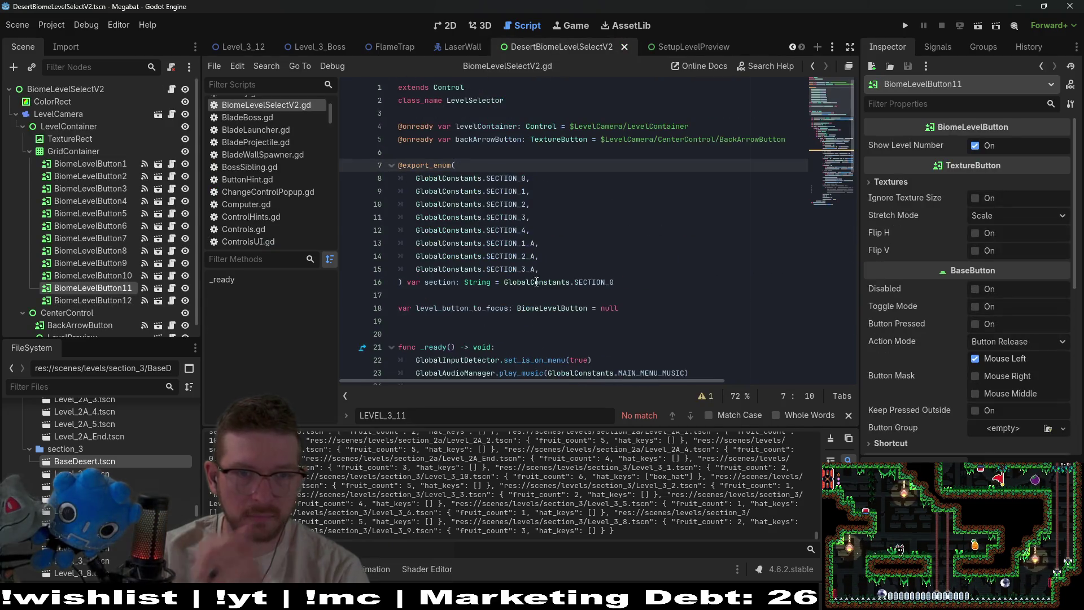
{"action": "scroll", "coordinate": [542, 282], "scroll_direction": "down", "scroll_amount": 13}
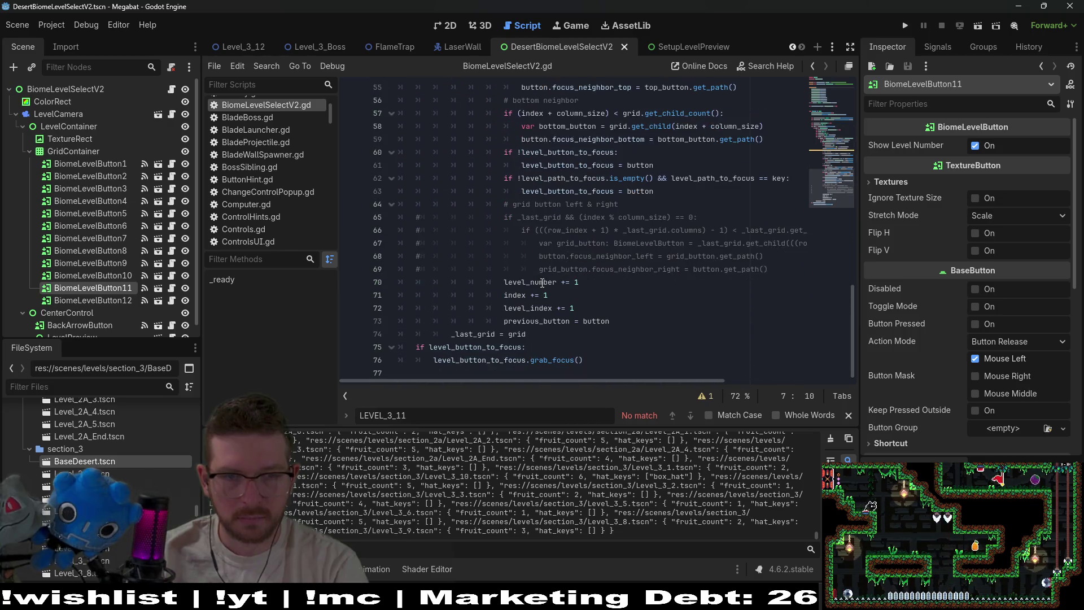
{"action": "scroll", "coordinate": [542, 281], "scroll_direction": "up", "scroll_amount": 14}
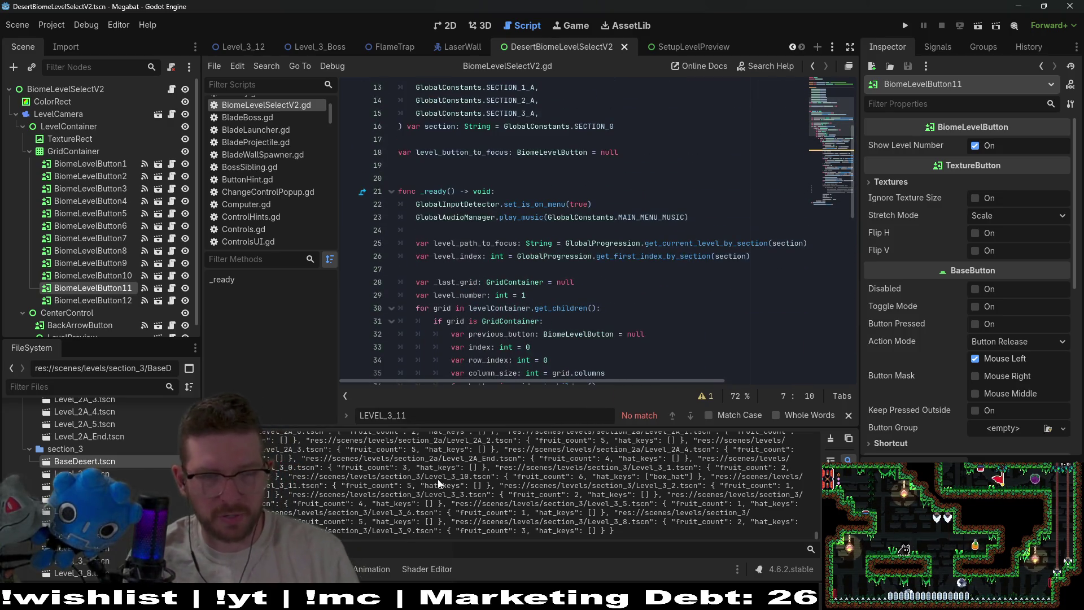
{"action": "left_click", "coordinate": [687, 52]}
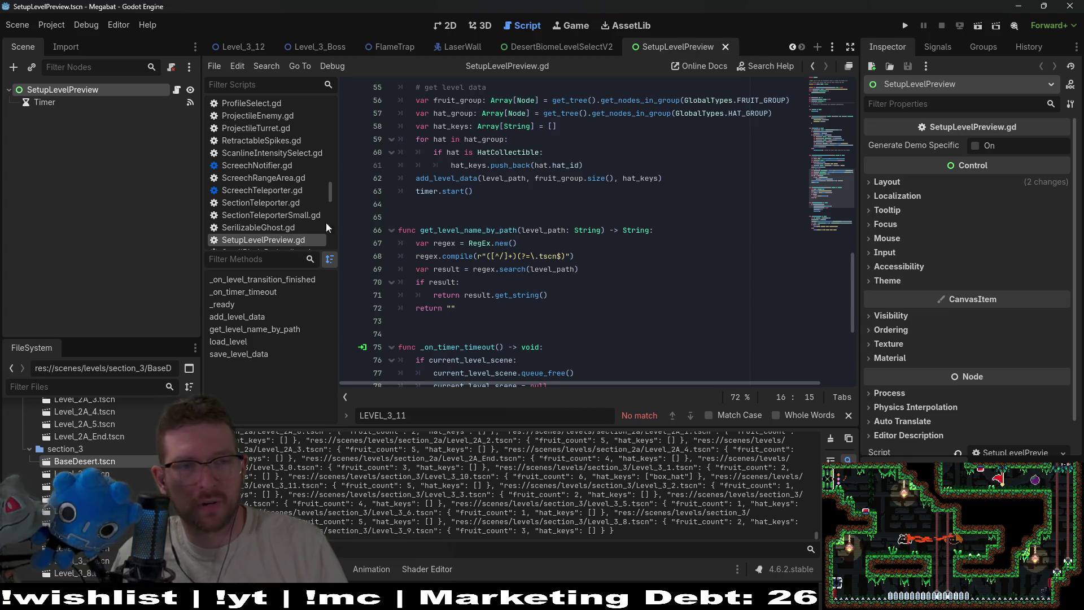
{"action": "scroll", "coordinate": [272, 181], "scroll_direction": "down", "scroll_amount": 3}
{"action": "left_click", "coordinate": [573, 204]}
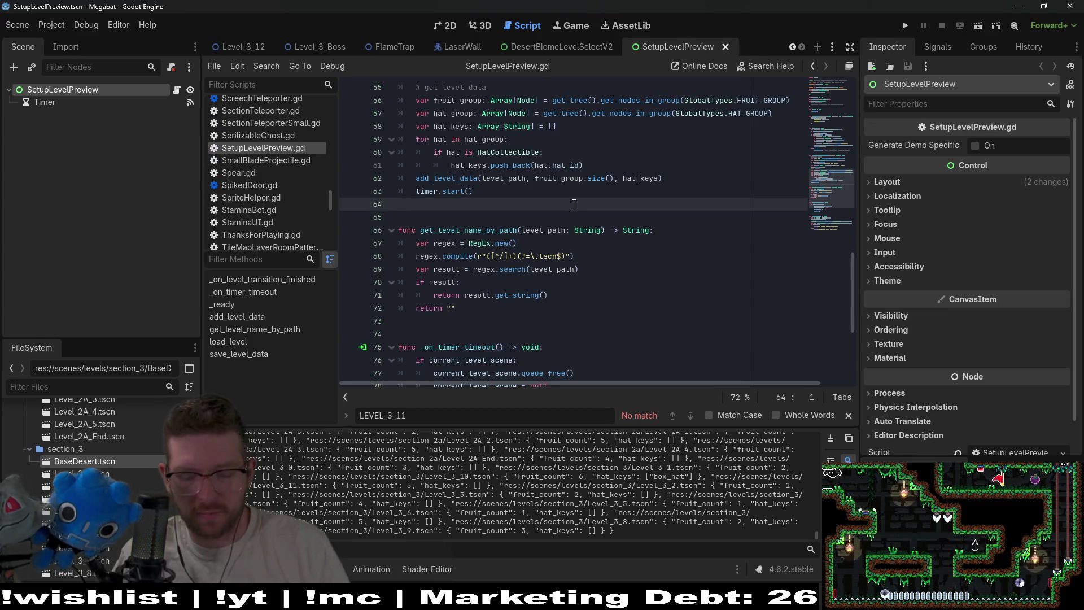
Delete the print(_level_data) line from LevelPreview.gd, save, and run the game
{"action": "key", "text": "shift+alt+o"}
{"action": "type", "text": "levelpre"}
{"action": "key", "text": "Return"}
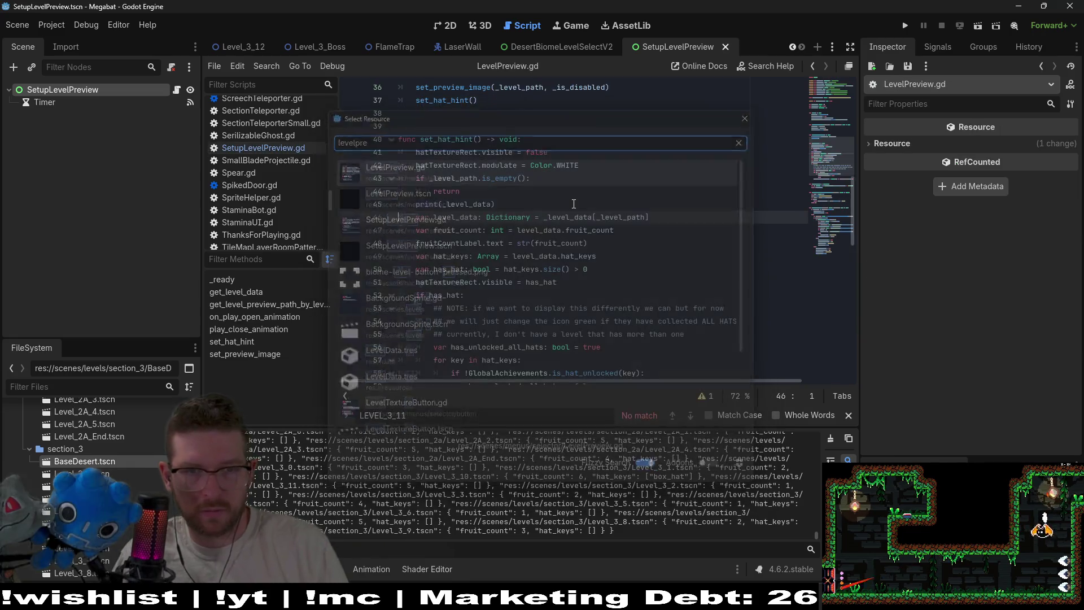
{"action": "left_click", "coordinate": [503, 198]}
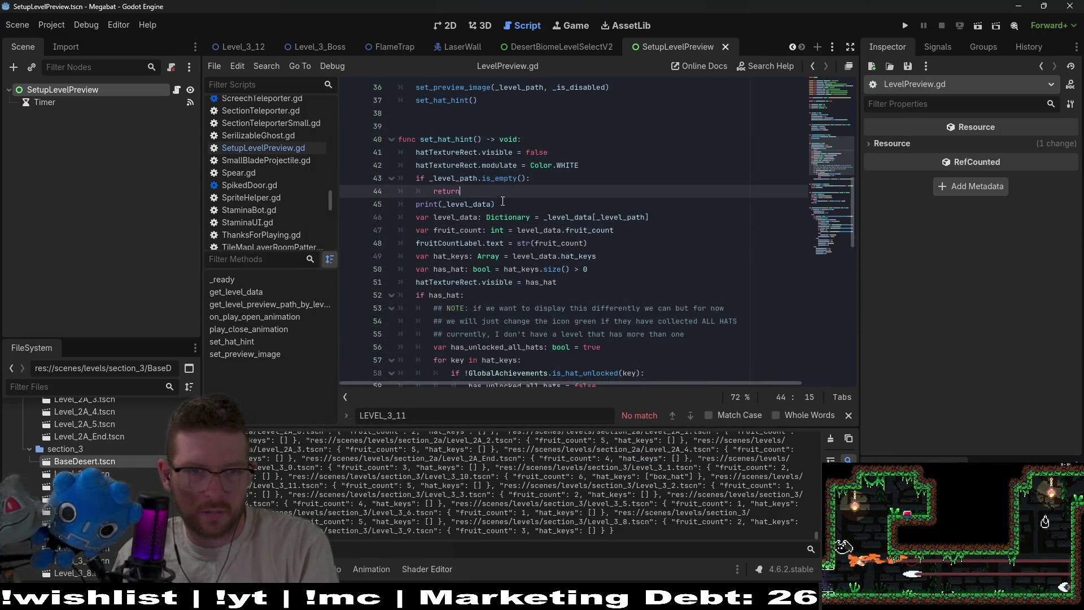
{"action": "key", "text": "shift+Down"}
{"action": "key", "text": "BackSpace"}
{"action": "left_click", "coordinate": [905, 25]}
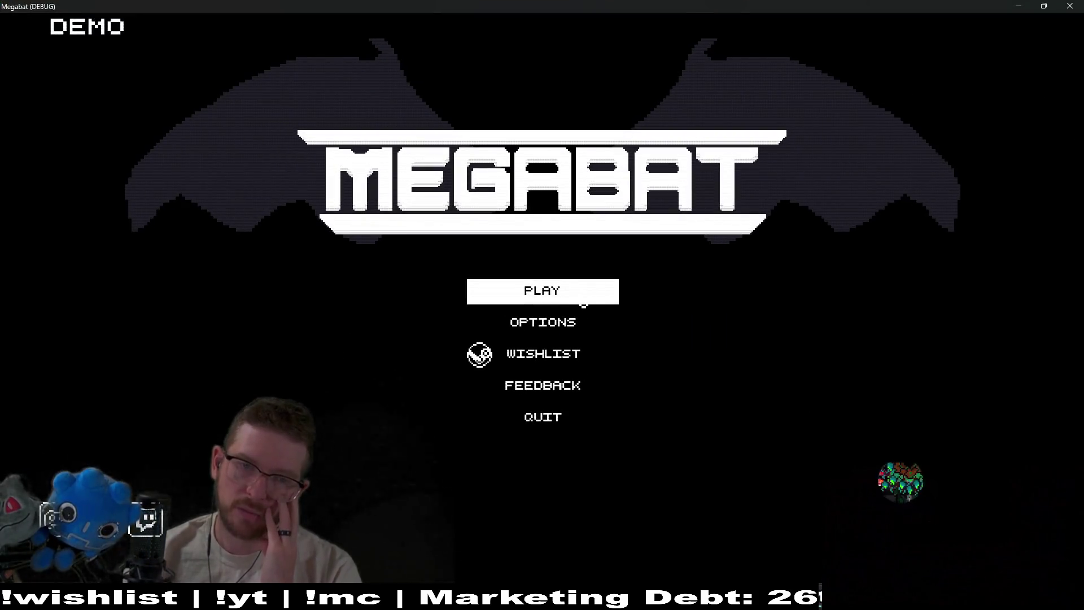
Start a new game in the top profile slot, pause, and open the level select screen
{"action": "left_click", "coordinate": [583, 303]}
{"action": "left_click", "coordinate": [569, 208]}
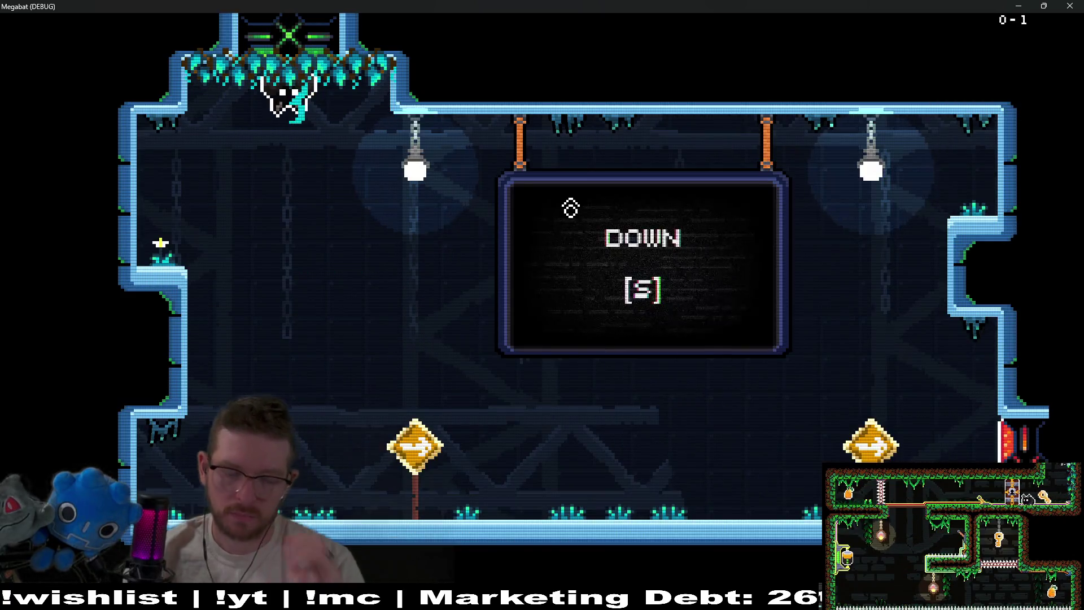
{"action": "key", "text": "Escape"}
{"action": "left_click", "coordinate": [533, 274]}
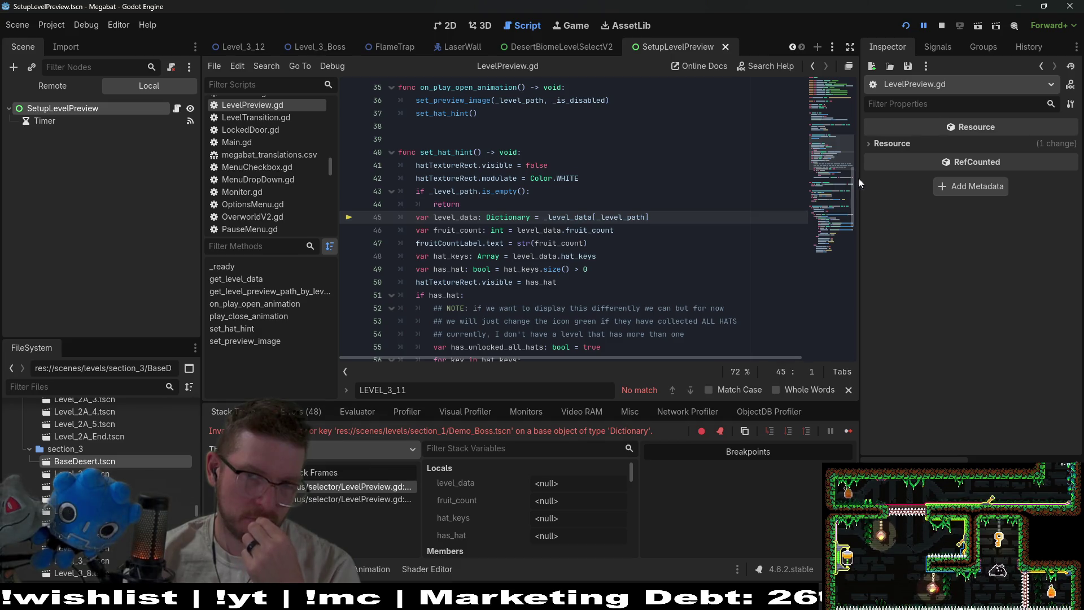
Stop the game and search SetupLevelPreview.gd for uses of generate_demo_specific_level_paths
{"action": "left_click", "coordinate": [941, 26]}
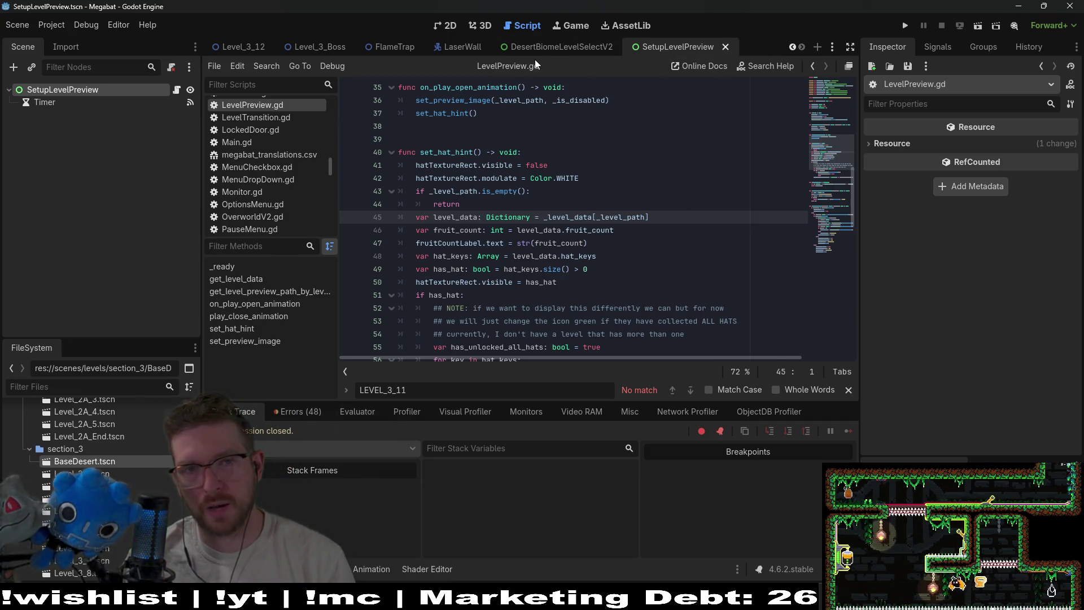
{"action": "left_click", "coordinate": [558, 47]}
{"action": "left_click", "coordinate": [681, 47]}
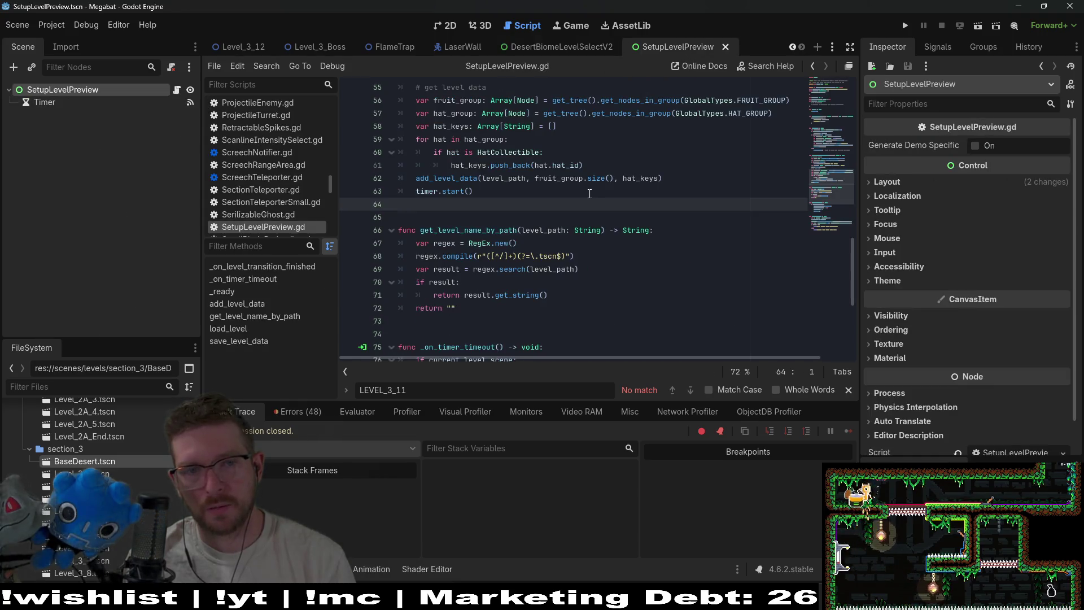
{"action": "scroll", "coordinate": [589, 193], "scroll_direction": "up", "scroll_amount": 10}
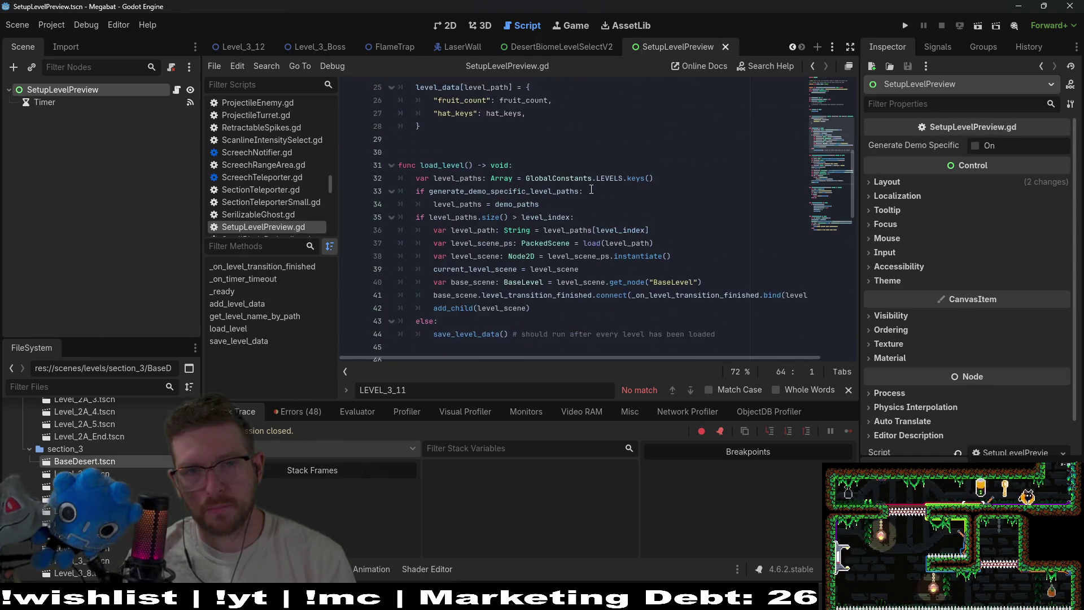
{"action": "scroll", "coordinate": [591, 190], "scroll_direction": "up", "scroll_amount": 8}
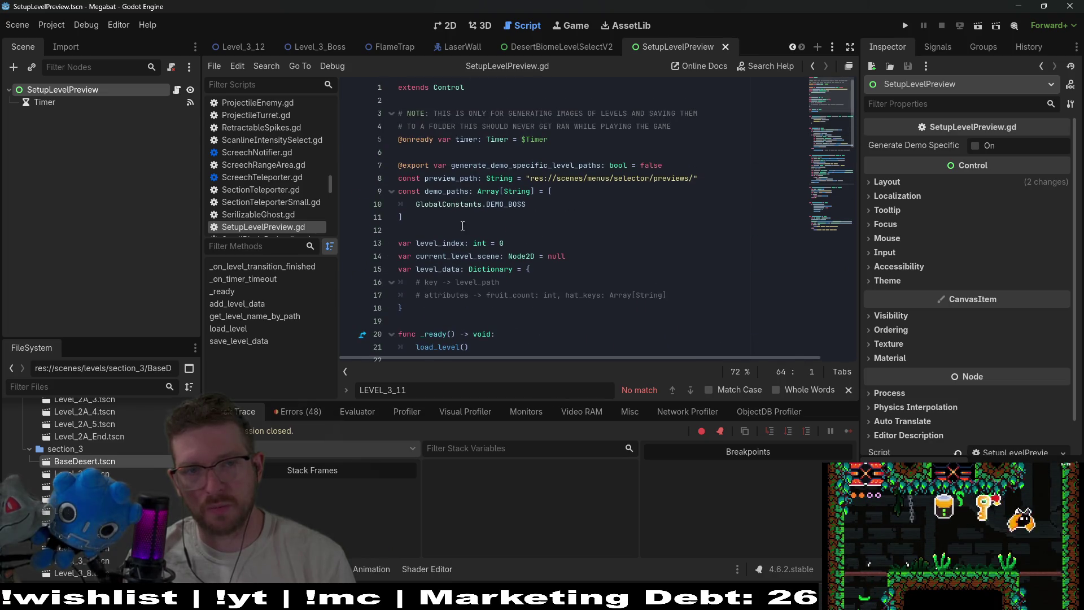
{"action": "double_click", "coordinate": [448, 179]}
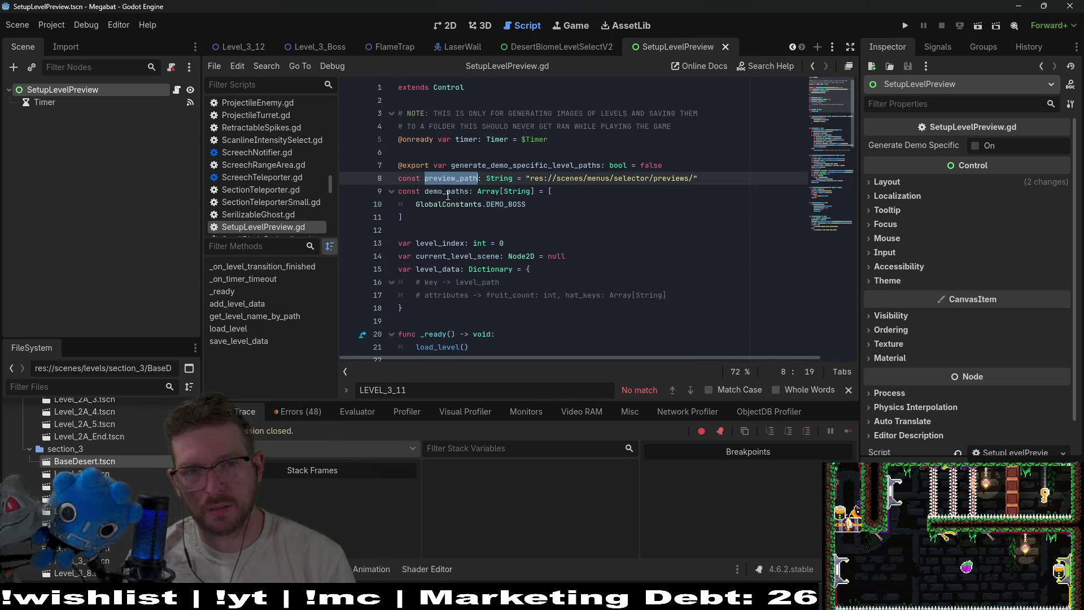
{"action": "left_click", "coordinate": [526, 165]}
{"action": "double_click", "coordinate": [525, 165]}
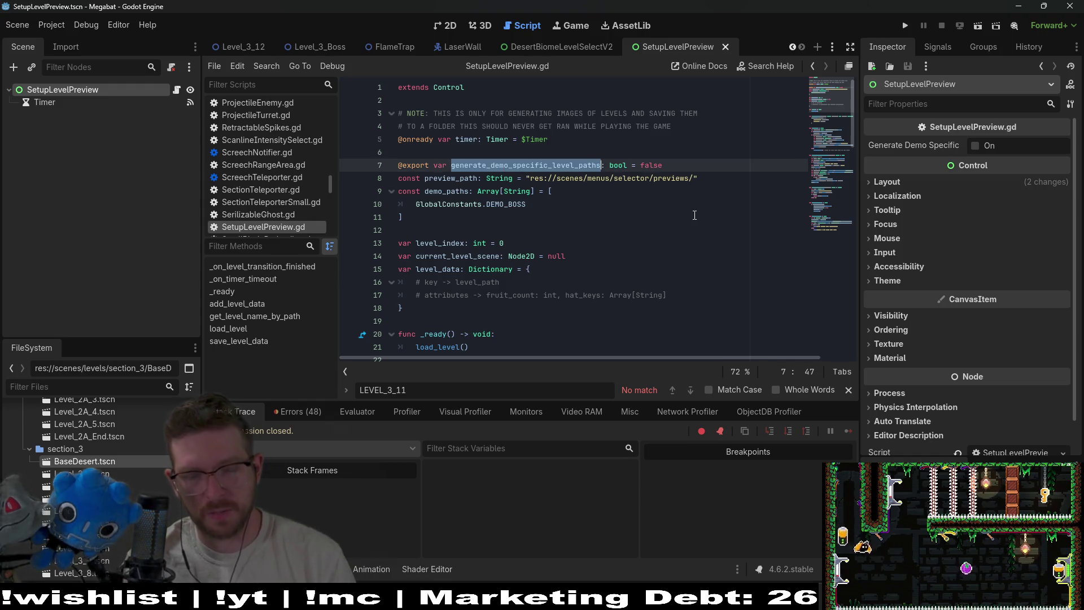
{"action": "key", "text": "ctrl+f"}
{"action": "key", "text": "Return"}
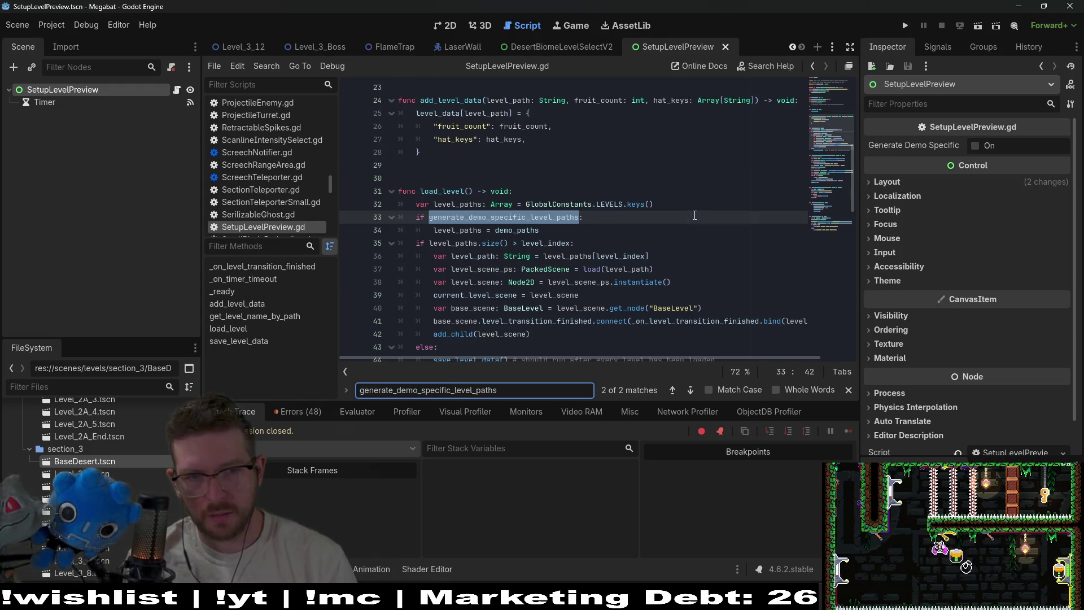
Inspect LEVELS and demo_paths in load_level, scrolling through the script
{"action": "double_click", "coordinate": [610, 204]}
{"action": "double_click", "coordinate": [501, 229]}
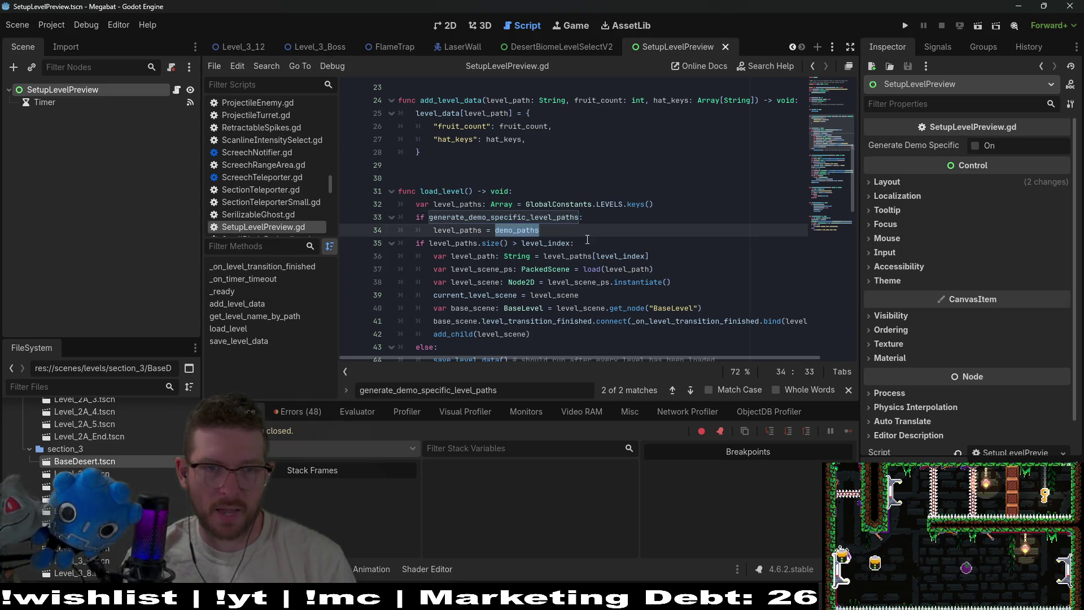
{"action": "scroll", "coordinate": [588, 229], "scroll_direction": "up", "scroll_amount": 7}
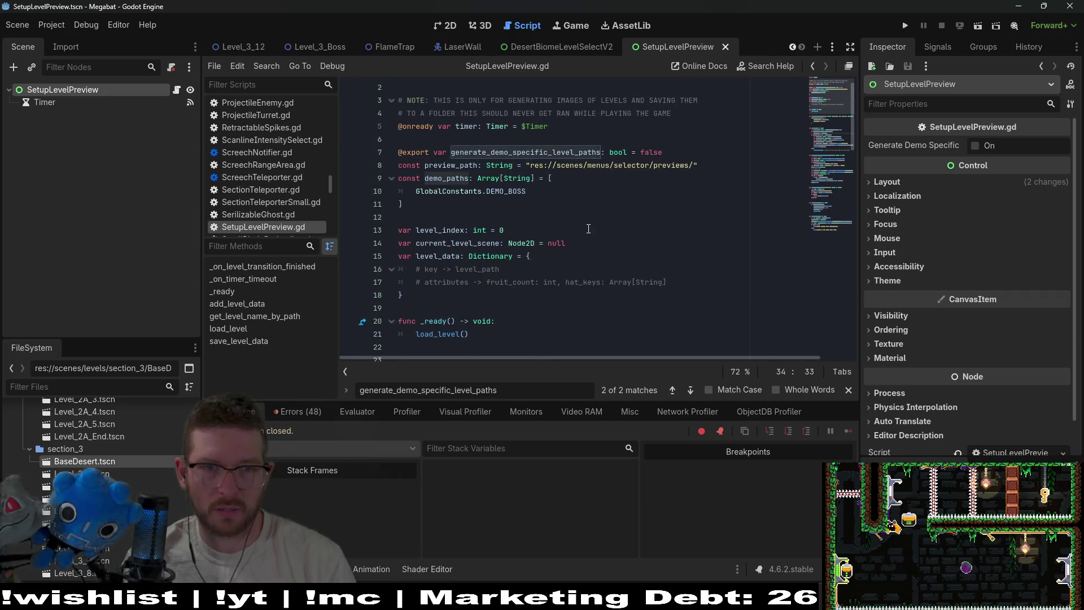
{"action": "scroll", "coordinate": [588, 229], "scroll_direction": "down", "scroll_amount": 5}
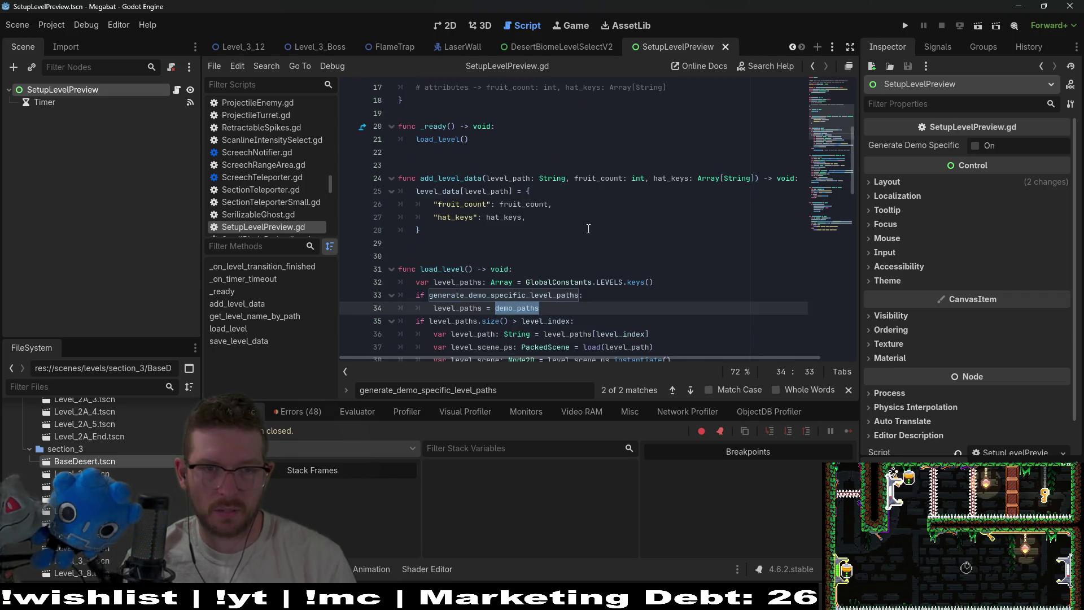
{"action": "scroll", "coordinate": [589, 229], "scroll_direction": "down", "scroll_amount": 4}
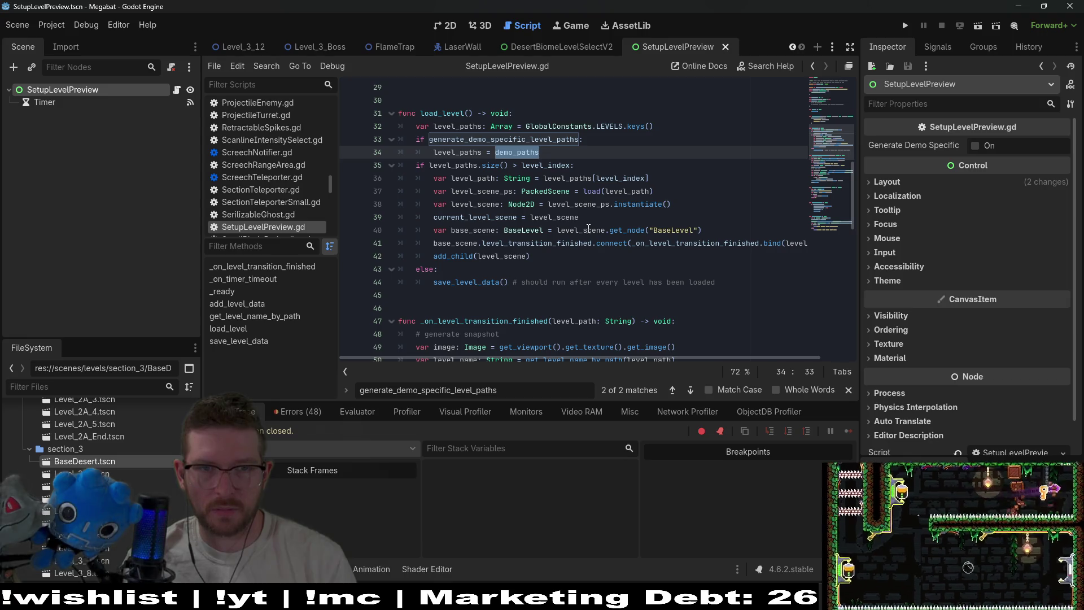
{"action": "scroll", "coordinate": [588, 228], "scroll_direction": "up", "scroll_amount": 2}
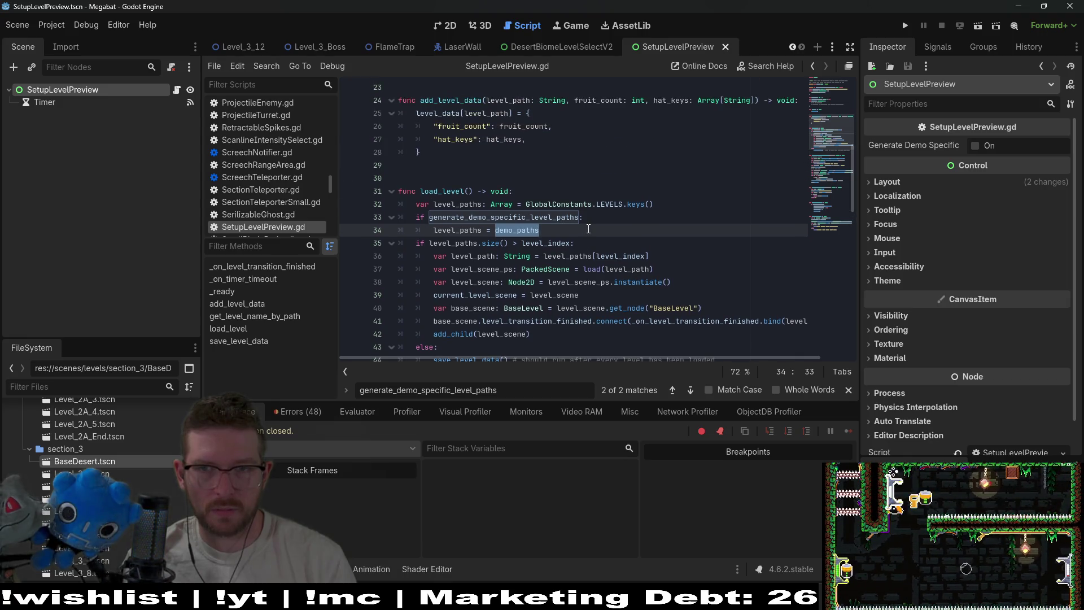
{"action": "scroll", "coordinate": [588, 229], "scroll_direction": "up", "scroll_amount": 3}
{"action": "scroll", "coordinate": [588, 229], "scroll_direction": "up", "scroll_amount": 2}
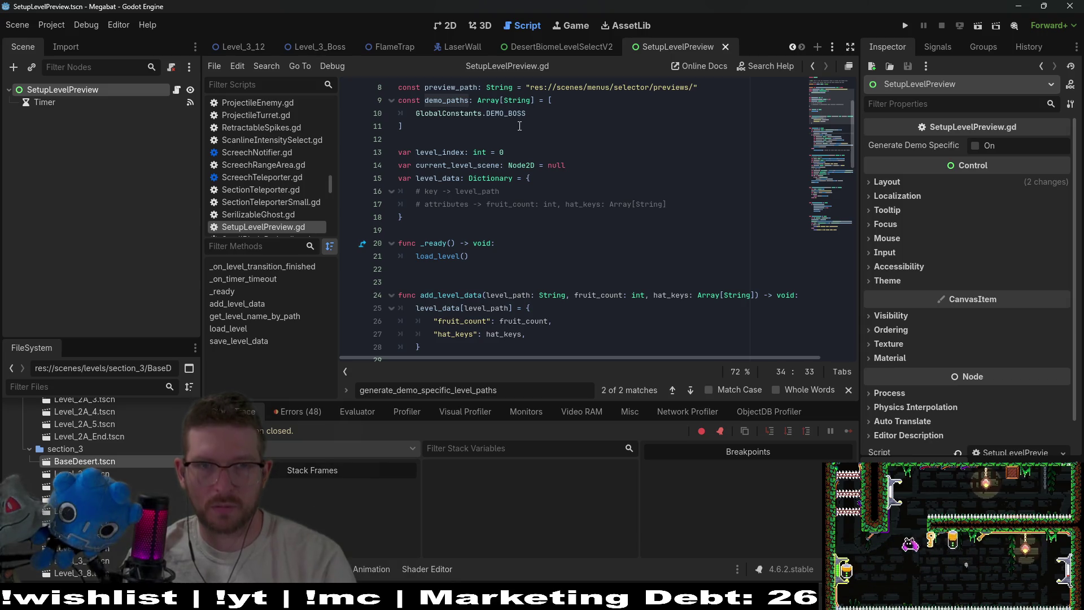
Check that demo_paths holds only DEMO_BOSS, then place the caret at the end of line 34
{"action": "left_click", "coordinate": [650, 111]}
{"action": "scroll", "coordinate": [651, 111], "scroll_direction": "down", "scroll_amount": 4}
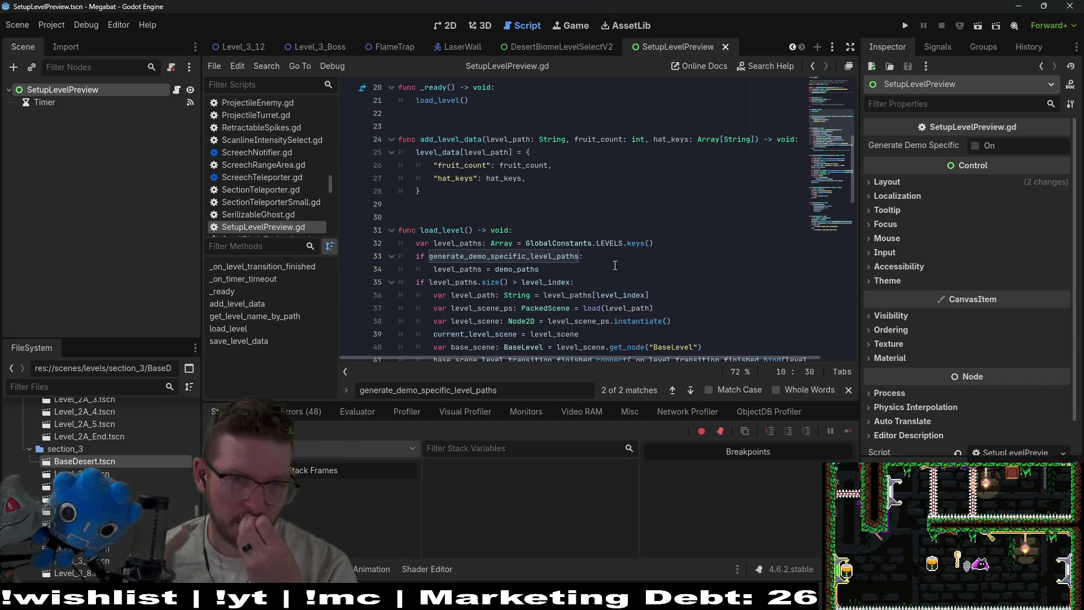
{"action": "scroll", "coordinate": [613, 265], "scroll_direction": "up", "scroll_amount": 6}
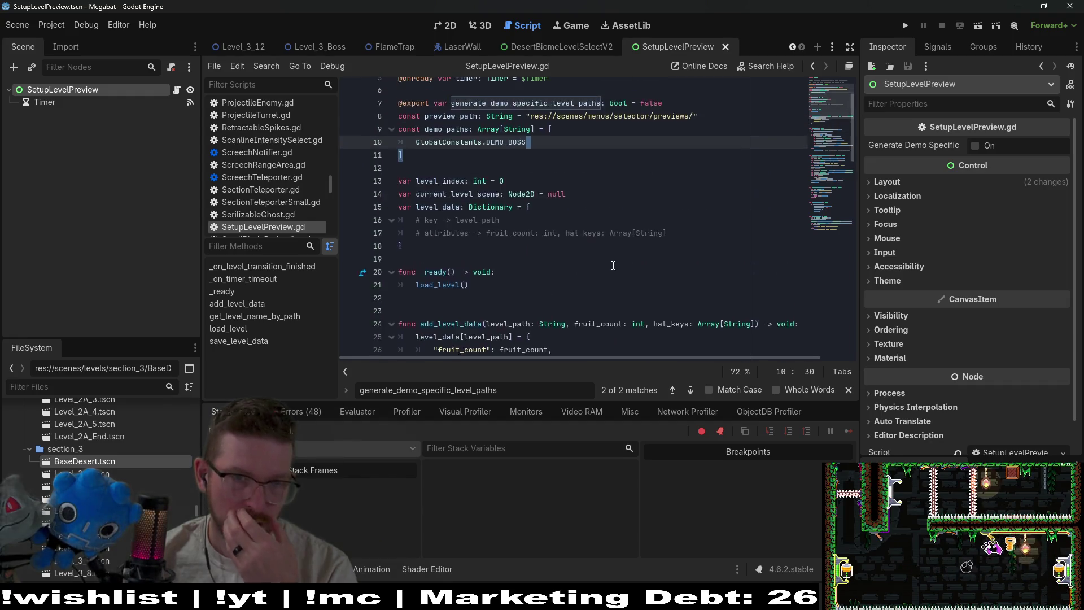
{"action": "double_click", "coordinate": [436, 176]}
{"action": "scroll", "coordinate": [580, 224], "scroll_direction": "down", "scroll_amount": 6}
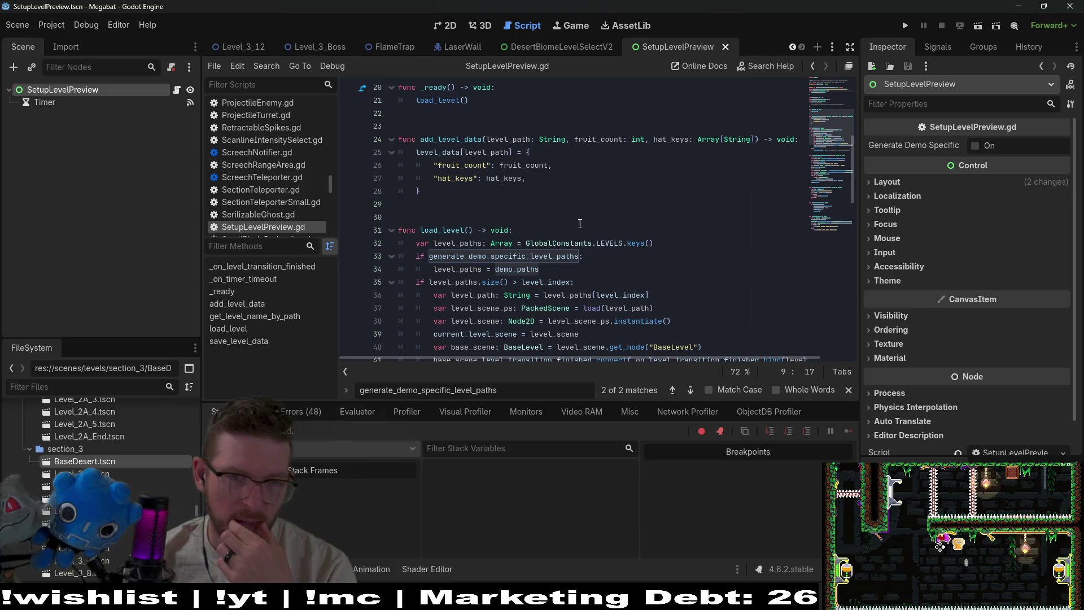
{"action": "left_click", "coordinate": [563, 270]}
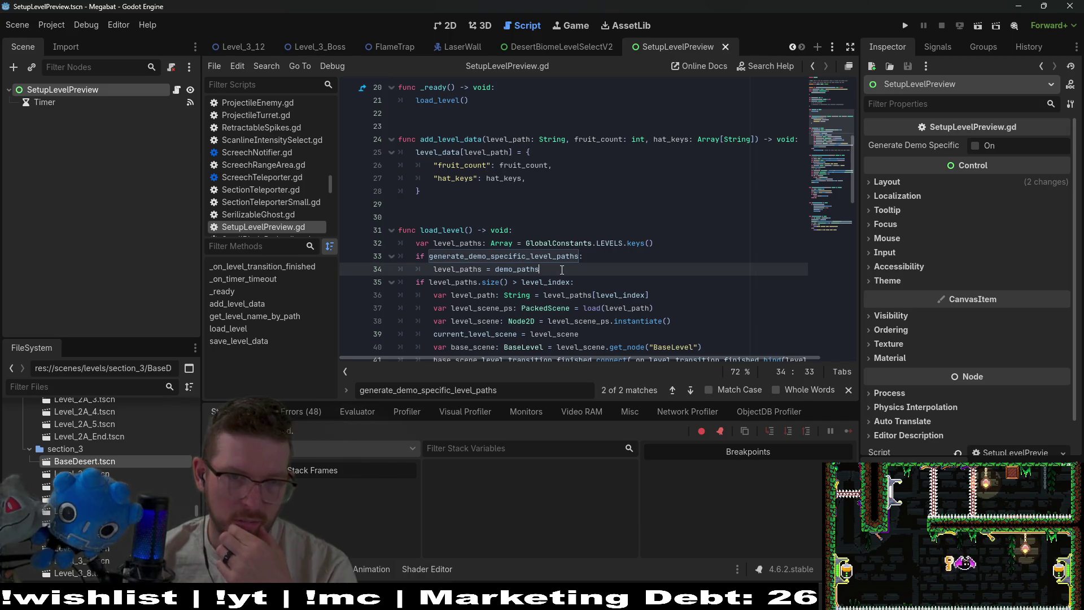
Add level_paths.append_array(demo_paths) on a new line and view the Array docs for append_array
{"action": "key", "text": "Return"}
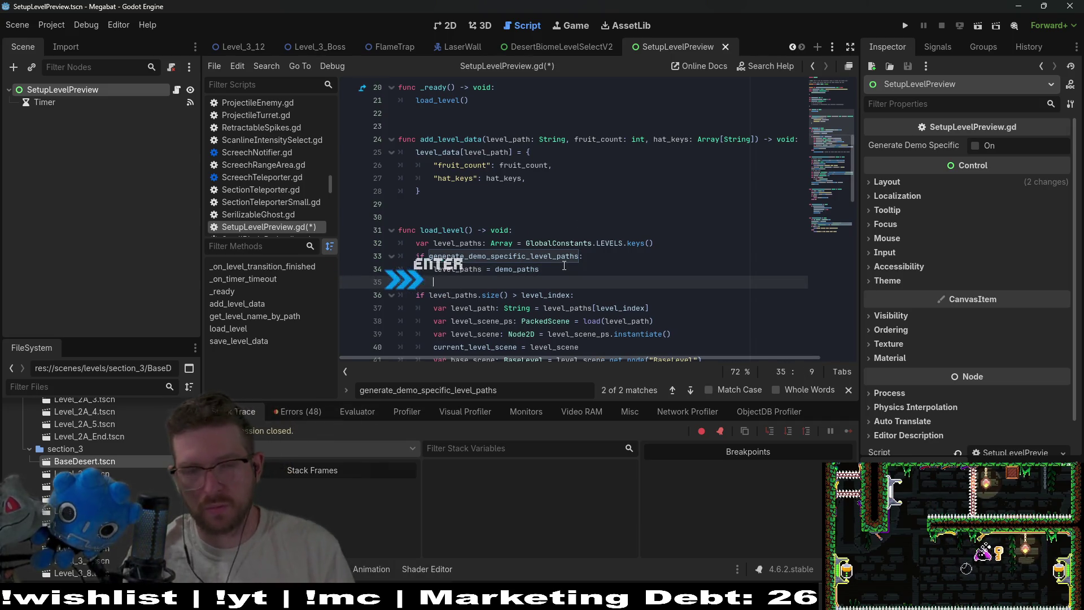
{"action": "type", "text": "leve"}
{"action": "type", "text": "l_in"}
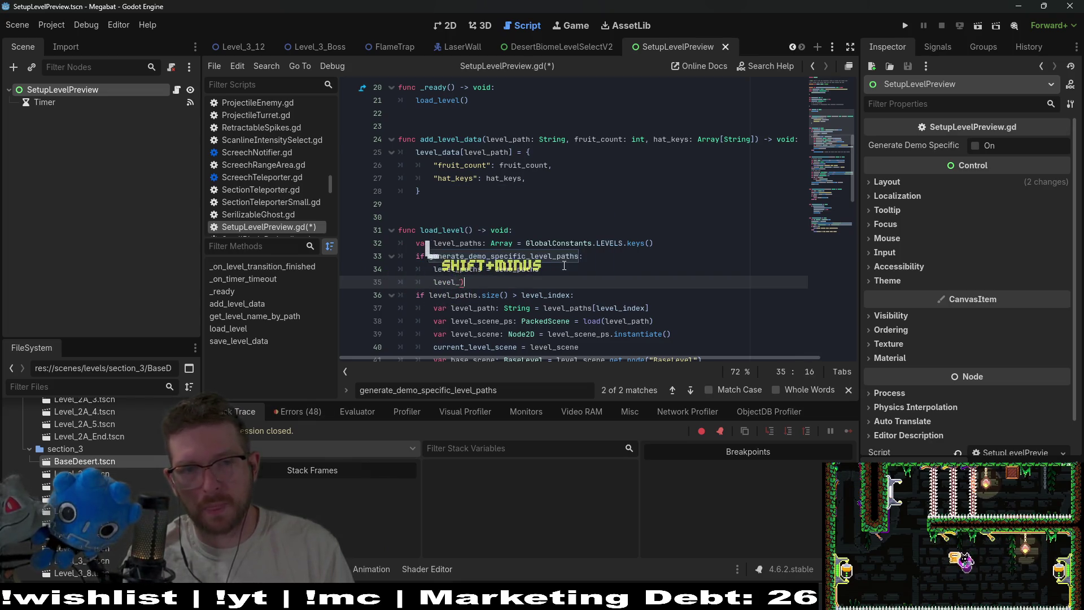
{"action": "type", "text": "ths."}
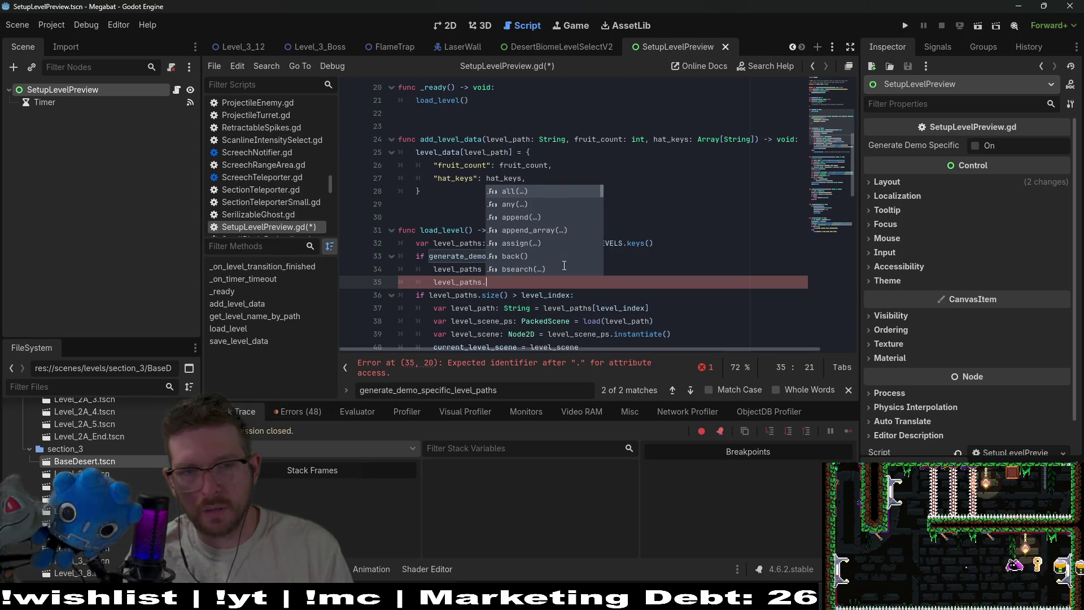
{"action": "type", "text": "app"}
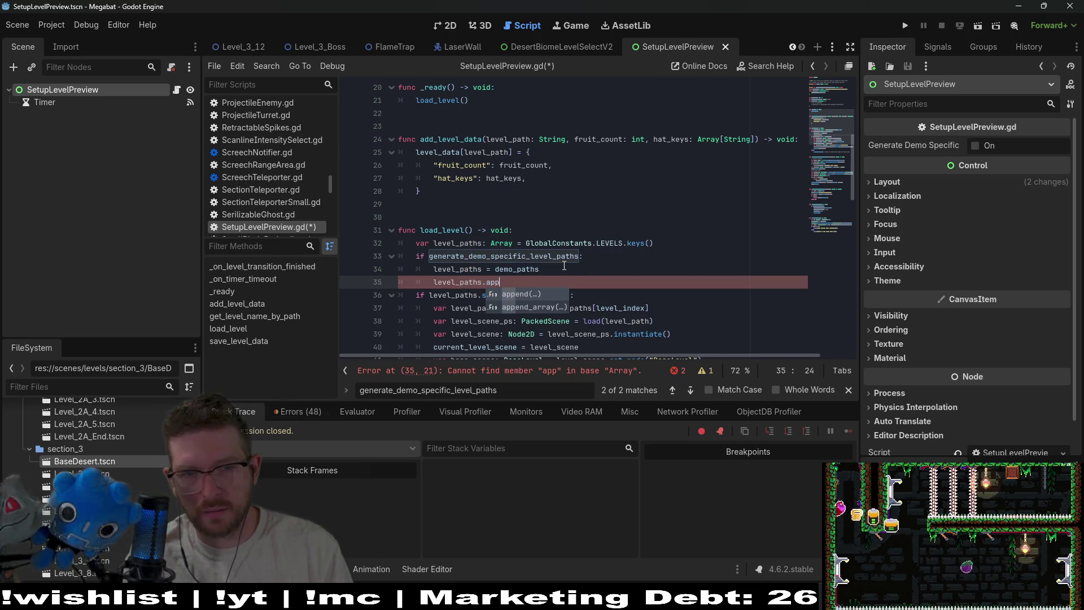
{"action": "key", "text": "Down"}
{"action": "key", "text": "Return"}
{"action": "type", "text": "demo)"}
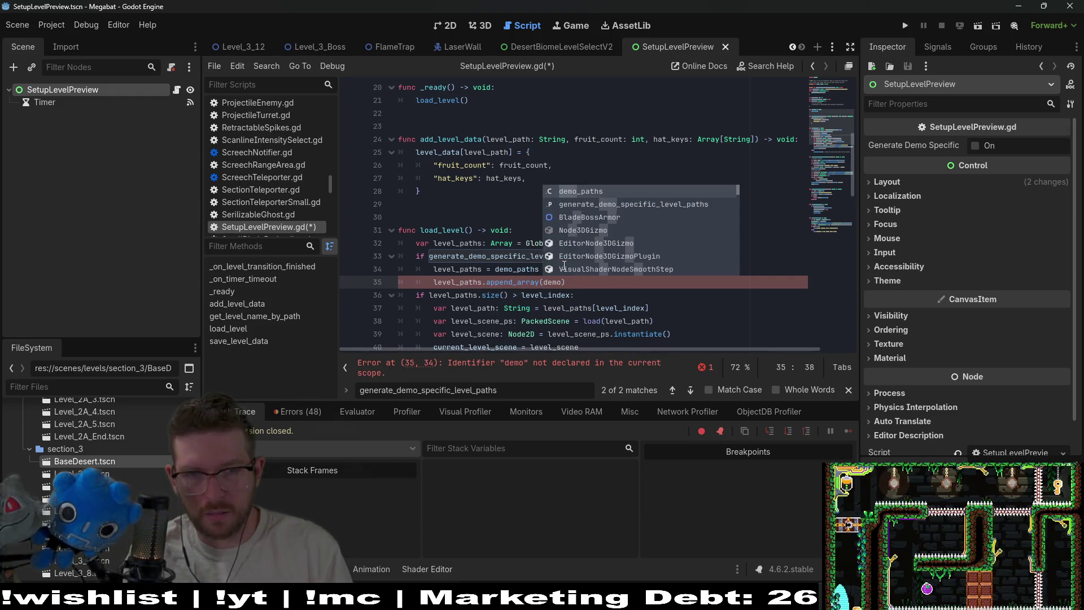
{"action": "key", "text": "Return"}
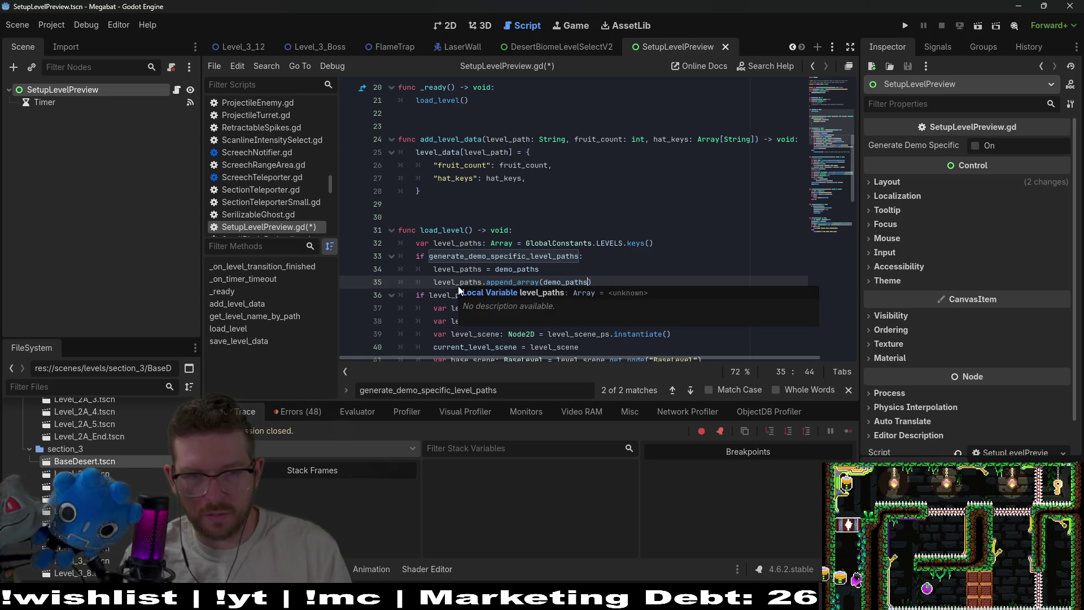
{"action": "left_click", "coordinate": [499, 282], "text": "ctrl"}
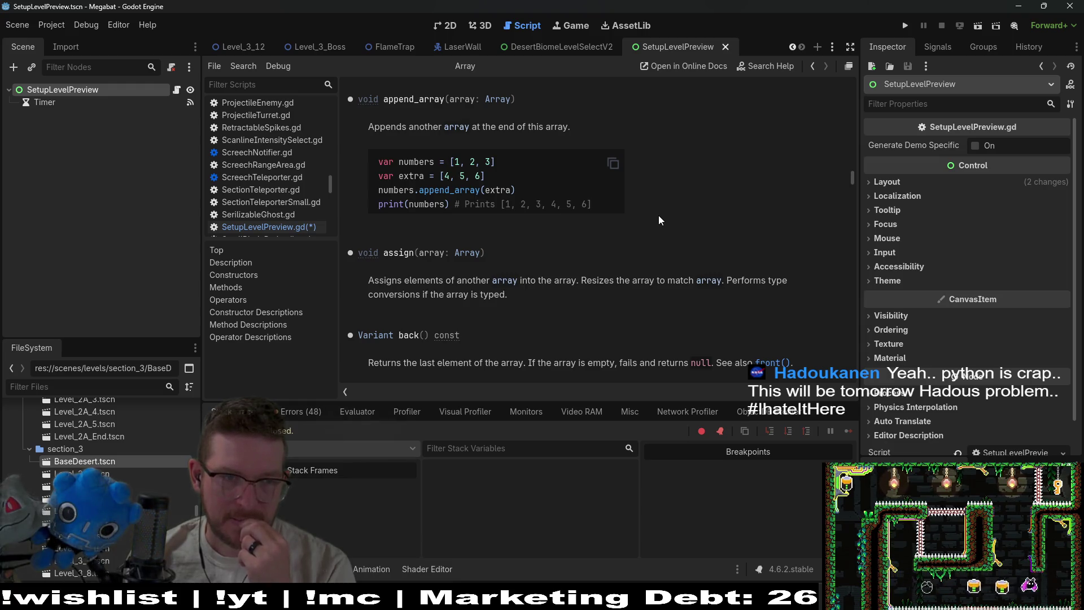
Delete the old level_paths = demo_paths line from SetupLevelPreview.gd and save
{"action": "left_click", "coordinate": [268, 226]}
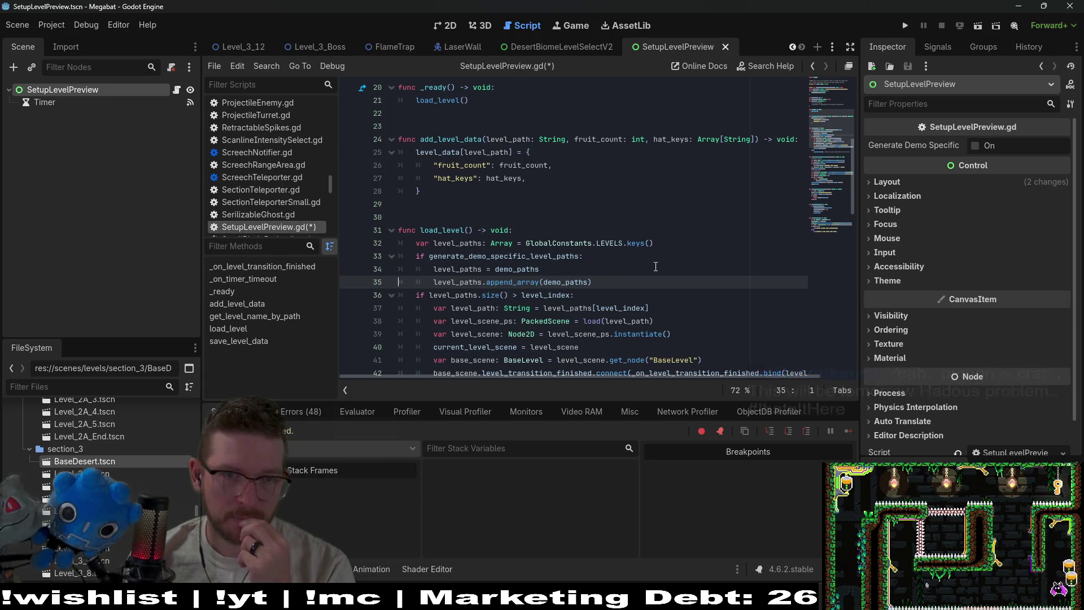
{"action": "left_click", "coordinate": [614, 268]}
{"action": "left_click_drag", "start_coordinate": [615, 269], "coordinate": [623, 257]}
{"action": "key", "text": "BackSpace"}
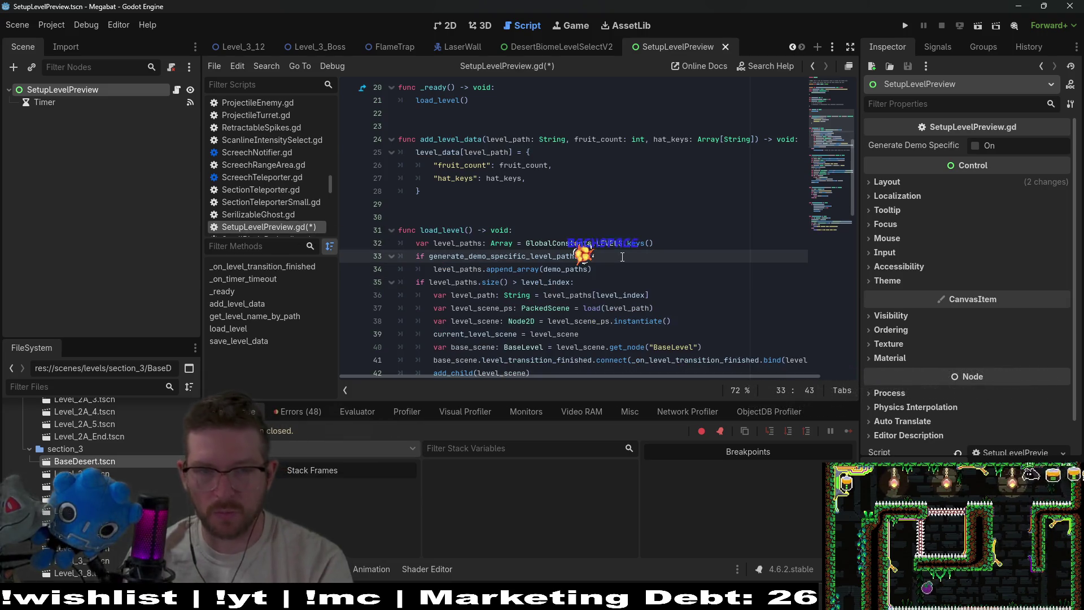
{"action": "key", "text": "ctrl+s"}
Change the generate_demo_specific_level_paths default from false to true and save
{"action": "scroll", "coordinate": [529, 240], "scroll_direction": "up", "scroll_amount": 5}
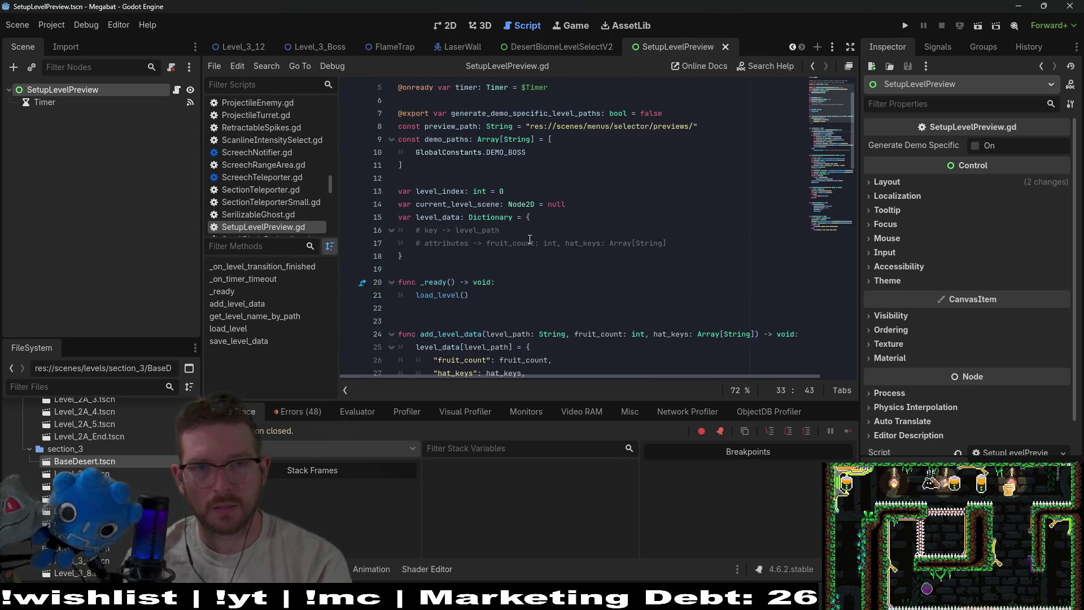
{"action": "left_click", "coordinate": [475, 161]}
{"action": "scroll", "coordinate": [488, 179], "scroll_direction": "up", "scroll_amount": 1}
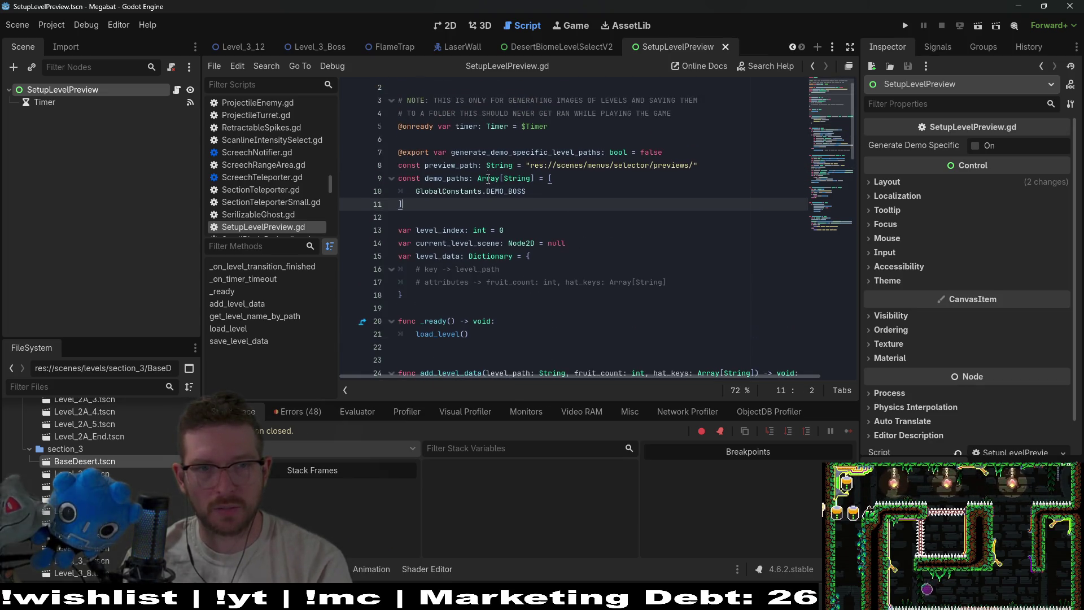
{"action": "double_click", "coordinate": [645, 152]}
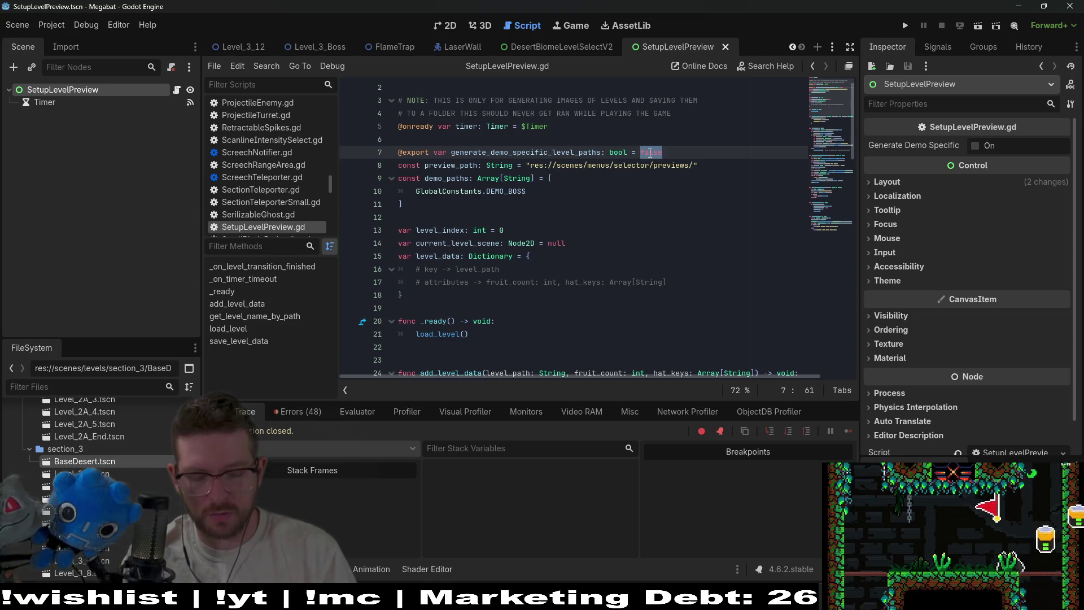
{"action": "type", "text": "tru"}
{"action": "key", "text": "Return"}
{"action": "key", "text": "ctrl+s"}
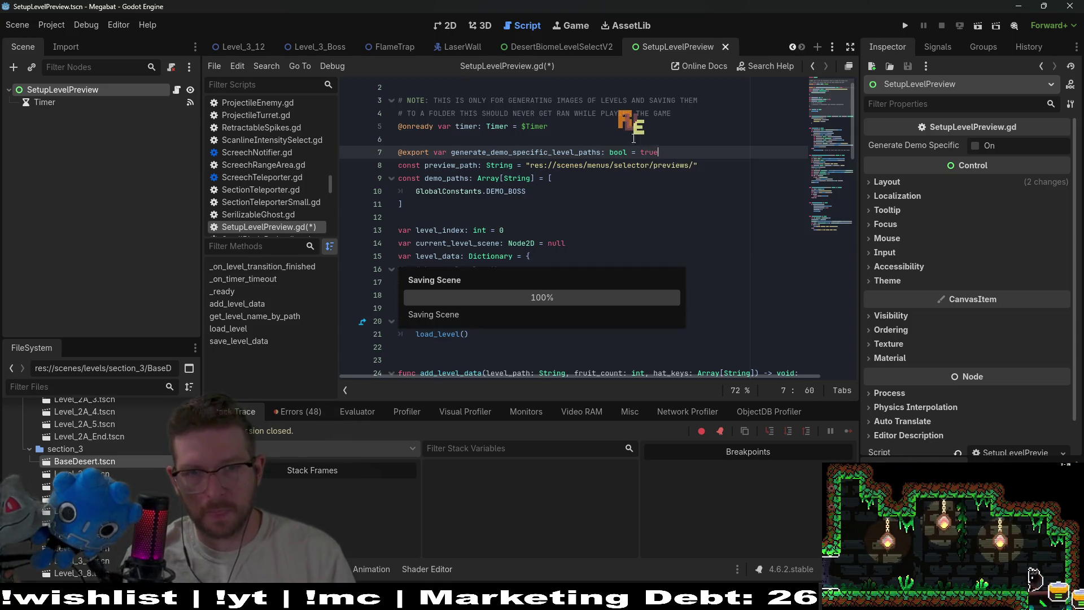
{"action": "scroll", "coordinate": [693, 230], "scroll_direction": "down", "scroll_amount": 7}
Add and save a print(level_paths) line after the append_array call, then switch to the 2D view
{"action": "scroll", "coordinate": [693, 230], "scroll_direction": "down", "scroll_amount": 4}
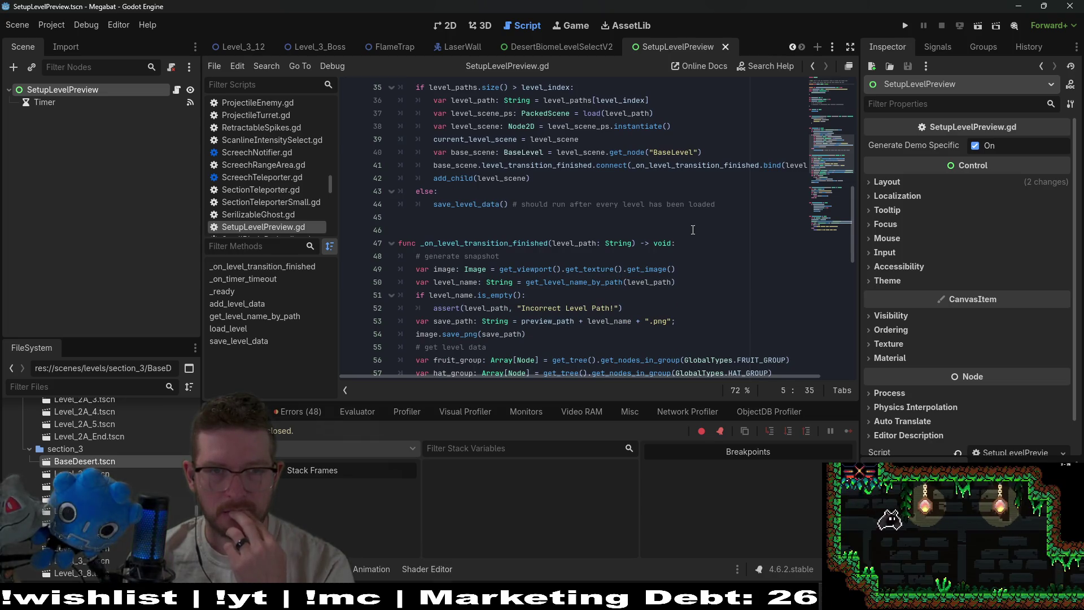
{"action": "scroll", "coordinate": [693, 230], "scroll_direction": "up", "scroll_amount": 3}
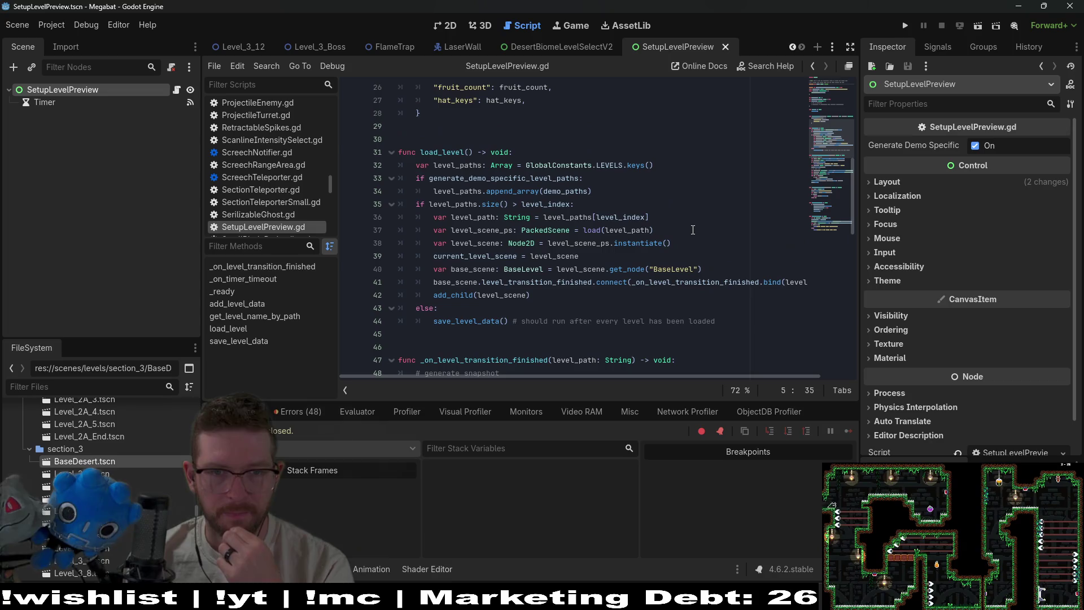
{"action": "scroll", "coordinate": [693, 230], "scroll_direction": "up", "scroll_amount": 3}
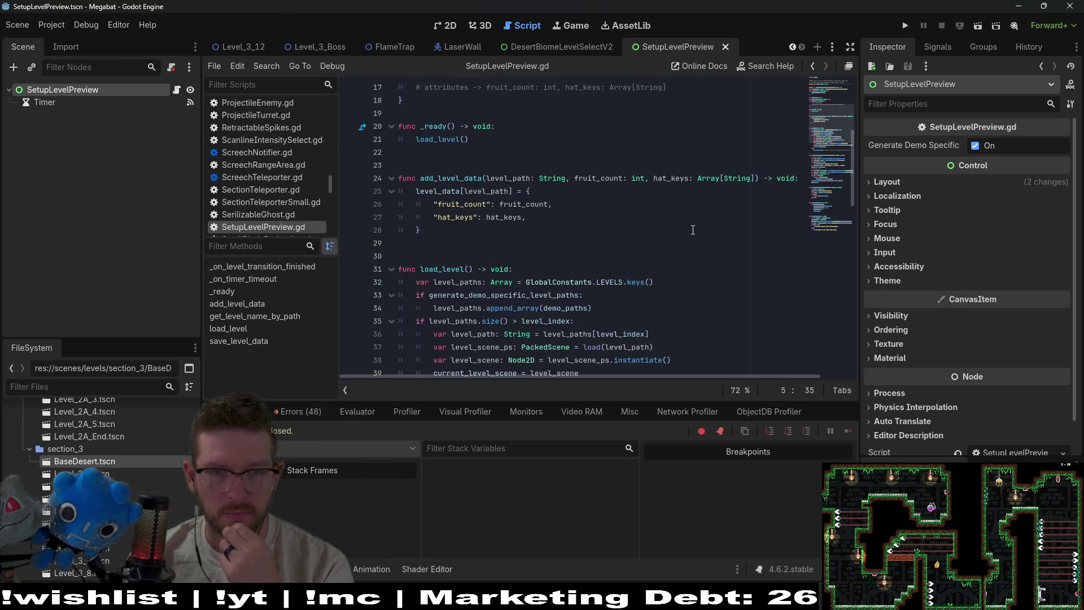
{"action": "left_click", "coordinate": [634, 316]}
{"action": "left_click", "coordinate": [637, 306]}
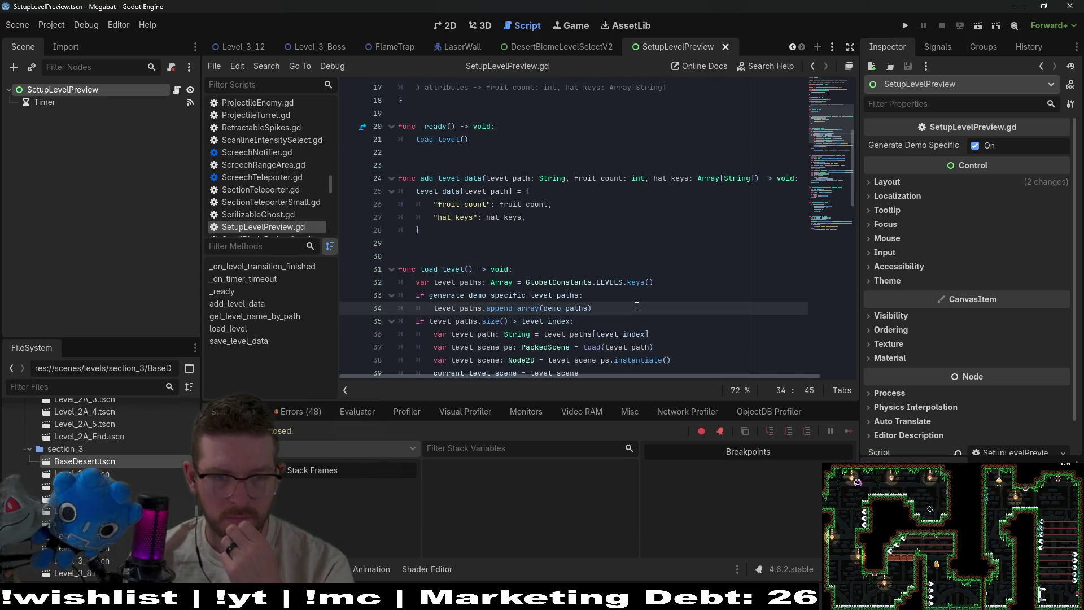
{"action": "key", "text": "Return"}
{"action": "key", "text": "BackSpace"}
{"action": "type", "text": "p"}
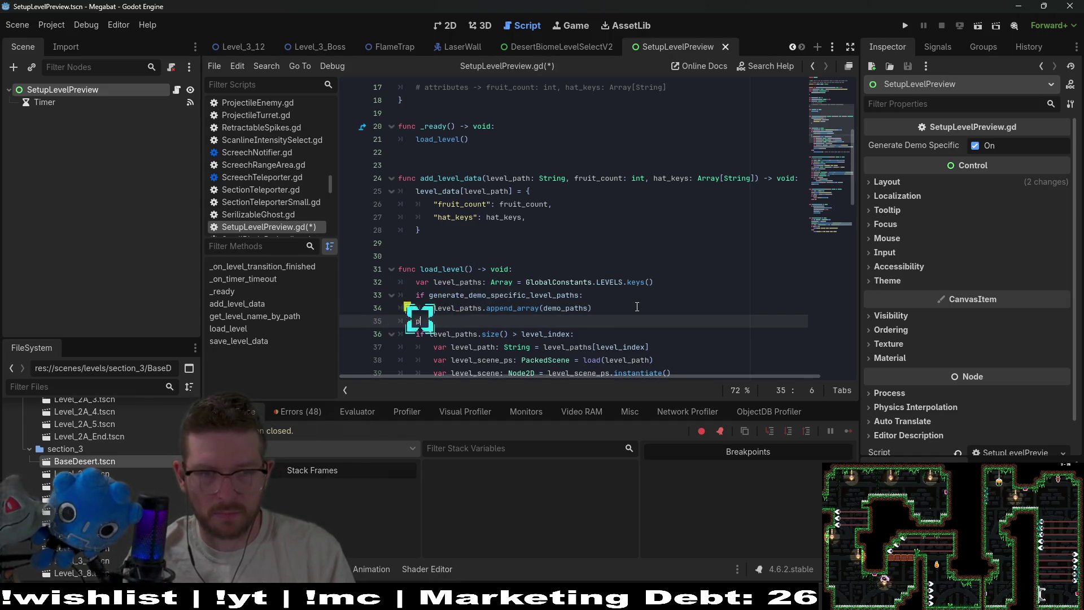
{"action": "type", "text": "rint(level_pa"}
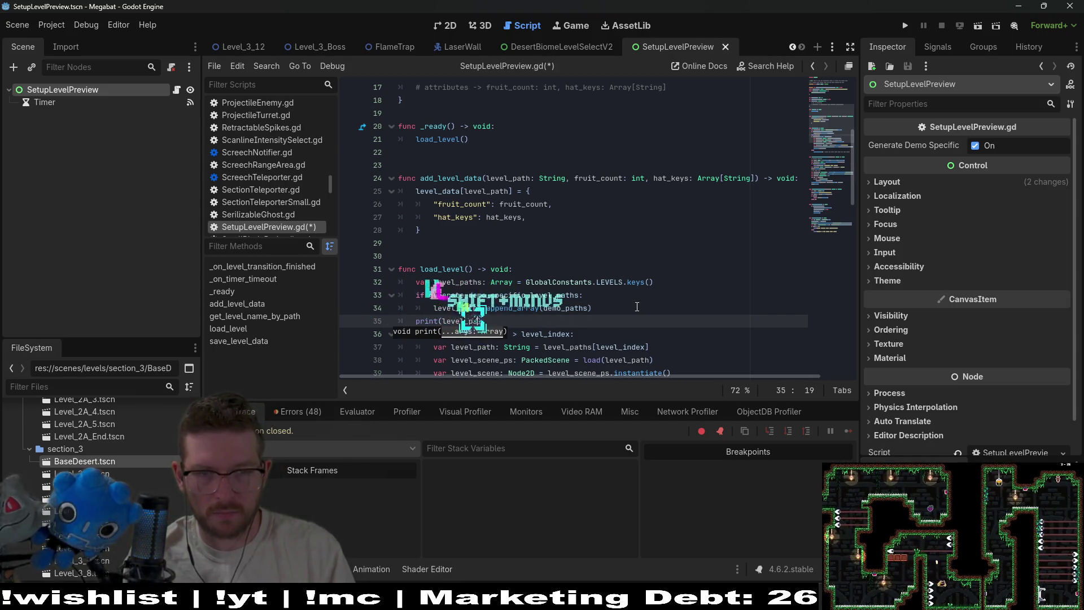
{"action": "key", "text": "Return"}
{"action": "left_click", "coordinate": [649, 299]}
{"action": "key", "text": "ctrl+s"}
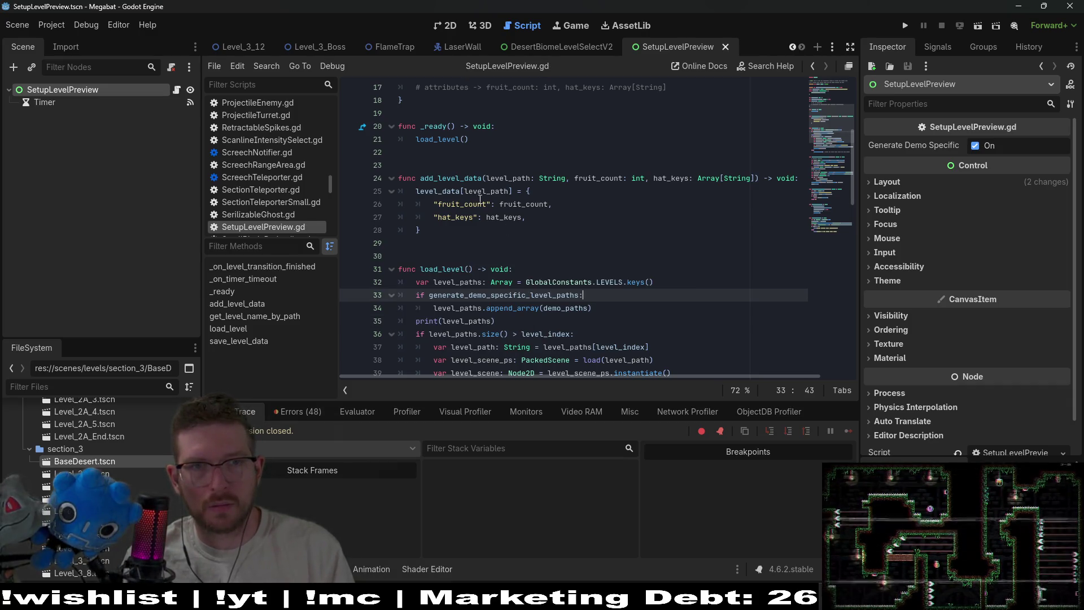
{"action": "left_click", "coordinate": [446, 27]}
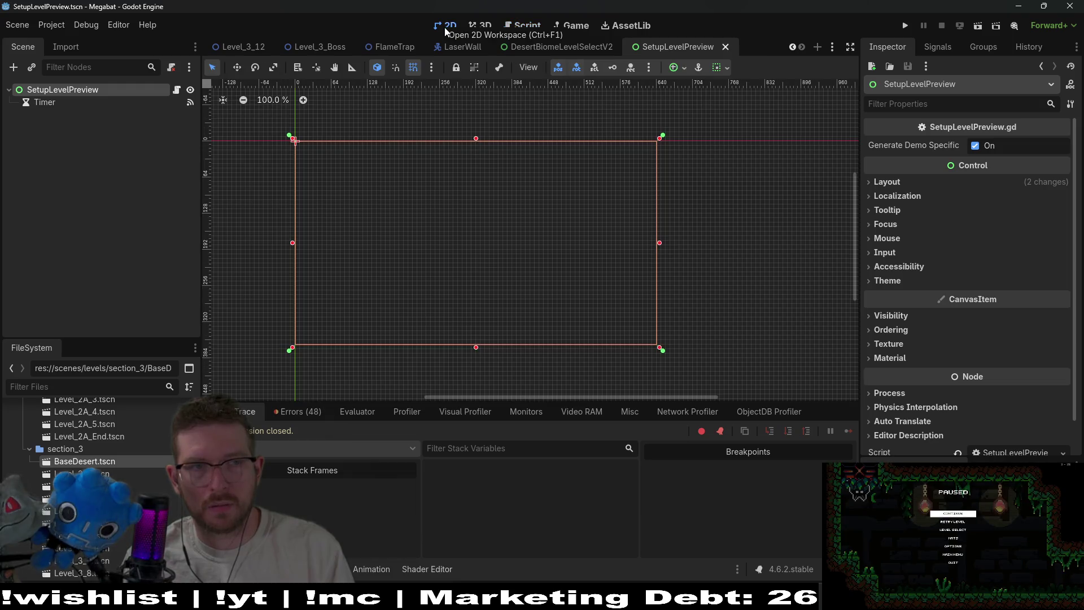
Run the level preview scene to print all level paths, then bring the Megabat (DEBUG) window forward
{"action": "left_click", "coordinate": [977, 31]}
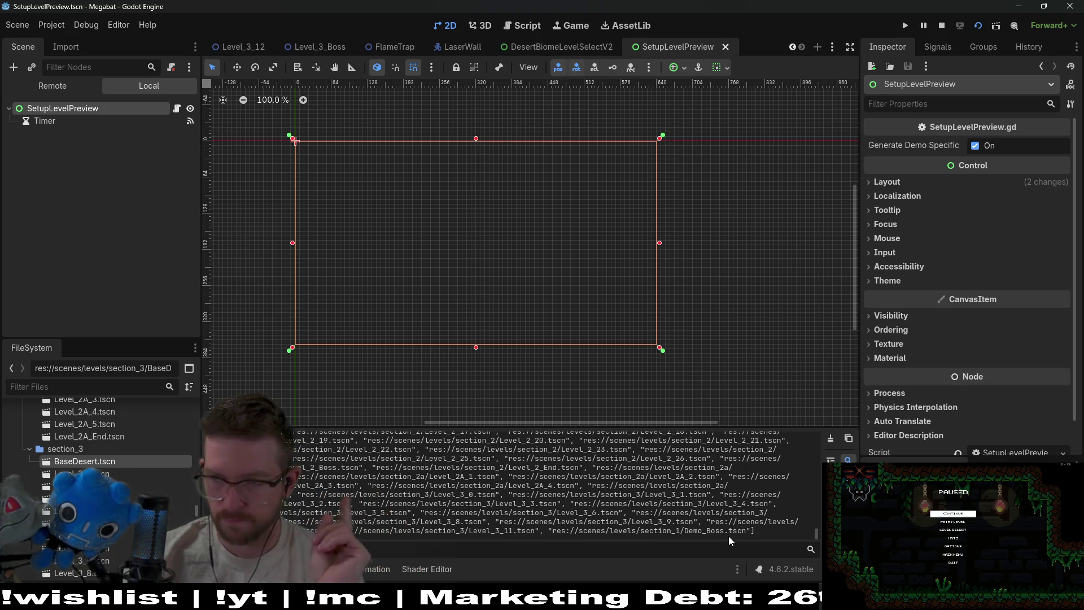
{"action": "mouse_move", "coordinate": [820, 605]}
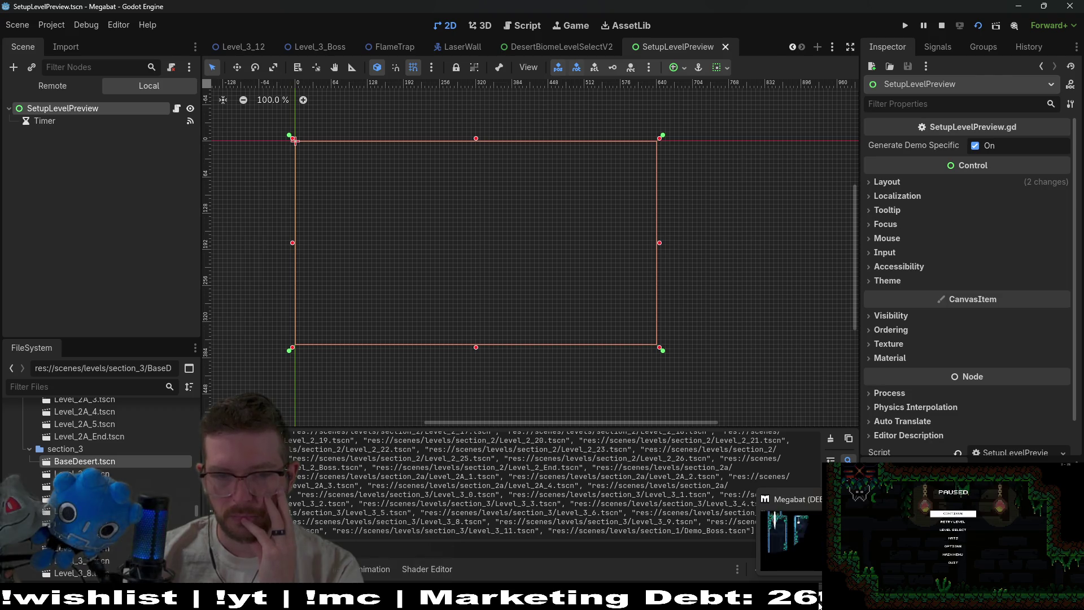
{"action": "left_click", "coordinate": [820, 606]}
{"action": "mouse_move", "coordinate": [765, 605]}
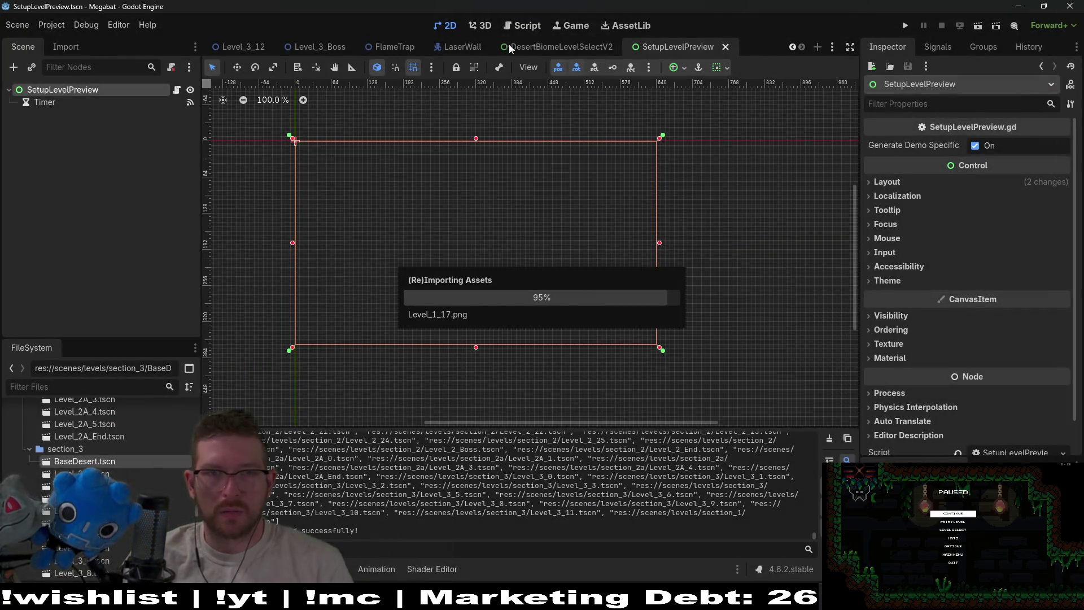
Remove the print(level_paths) line from SetupLevelPreview.gd, save, and run the project
{"action": "left_click", "coordinate": [521, 31]}
{"action": "left_click", "coordinate": [603, 313]}
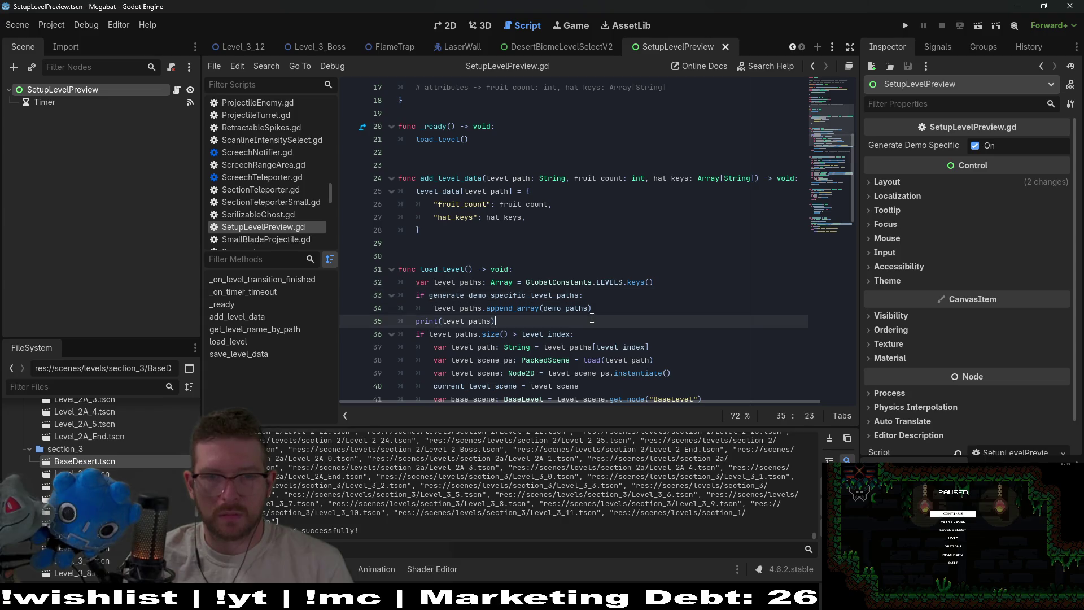
{"action": "key", "text": "shift+Down"}
{"action": "key", "text": "Delete"}
{"action": "key", "text": "ctrl+s"}
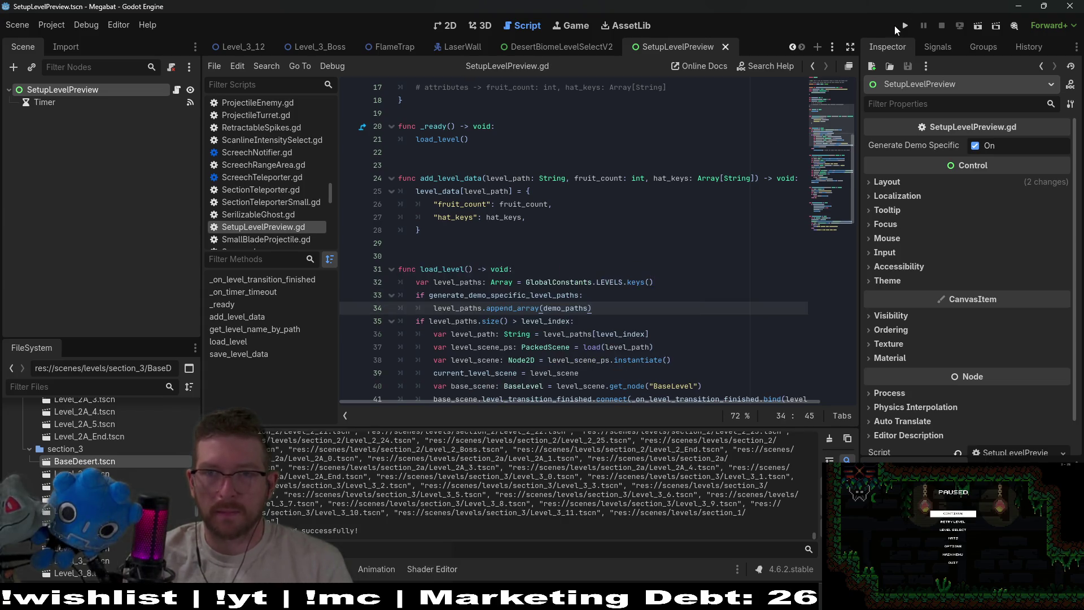
{"action": "left_click", "coordinate": [905, 28]}
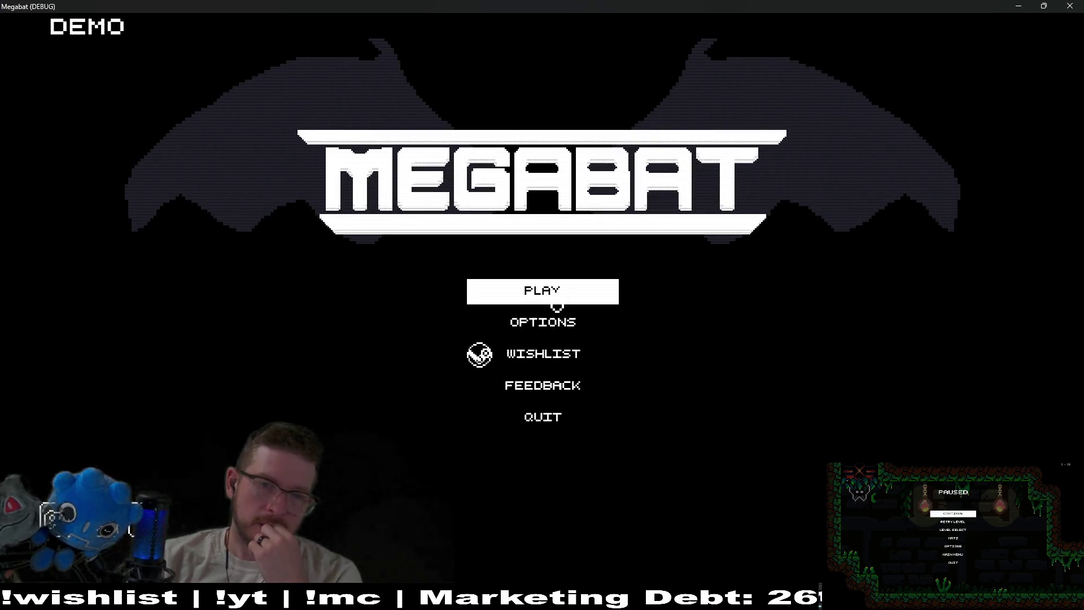
Open the 53/53 profile's level select and compare previews from the boss level back to level 12, then return to the main menu
{"action": "left_click", "coordinate": [551, 296]}
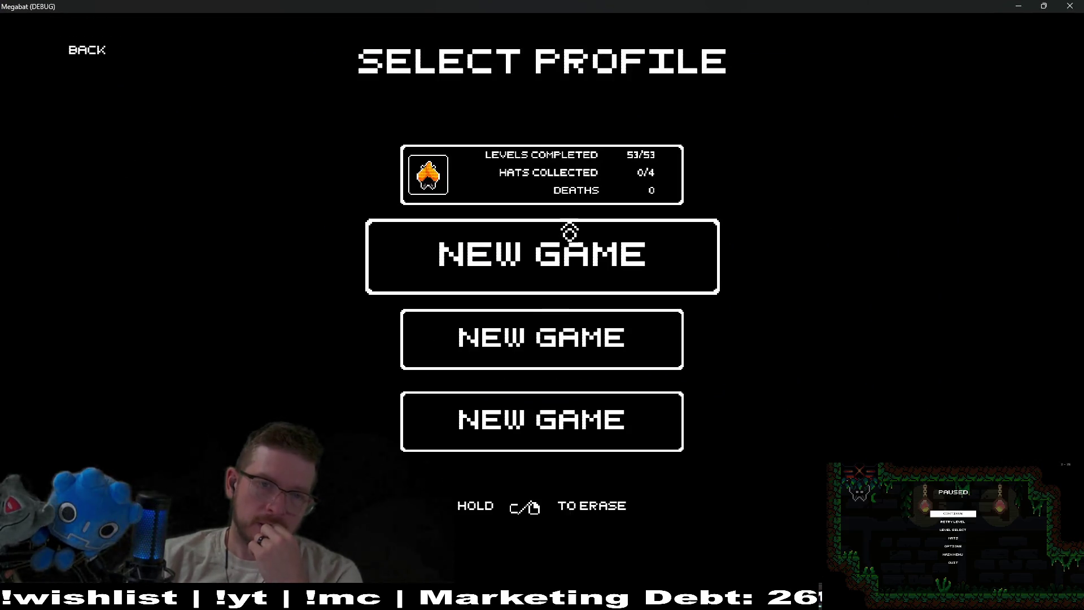
{"action": "left_click", "coordinate": [576, 204]}
{"action": "key", "text": "Left"}
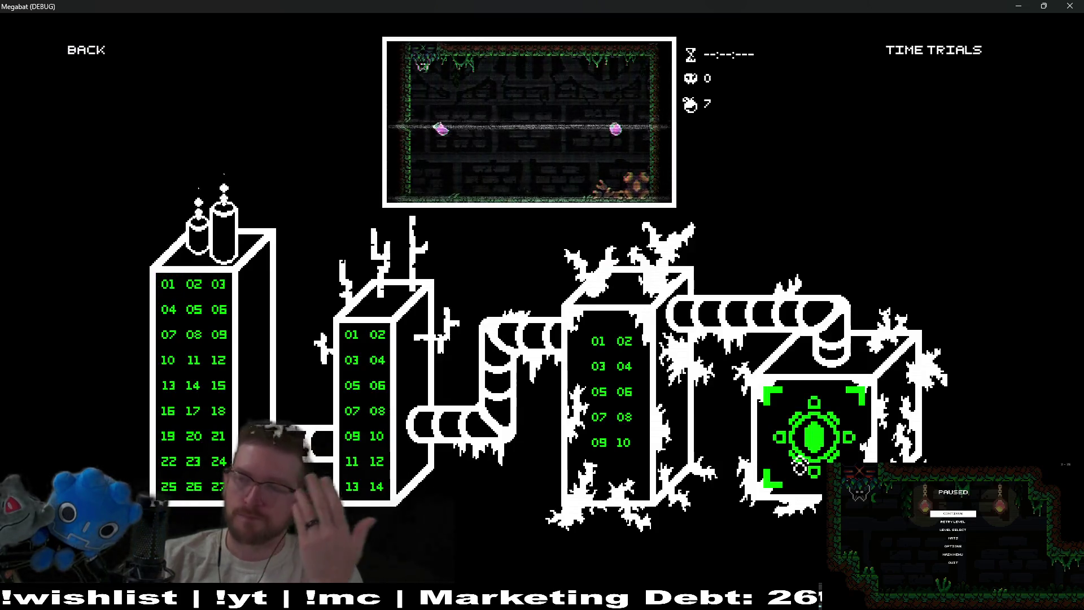
{"action": "key", "text": "Left"}
{"action": "key", "text": "Left"}
{"action": "key", "text": "Left"}
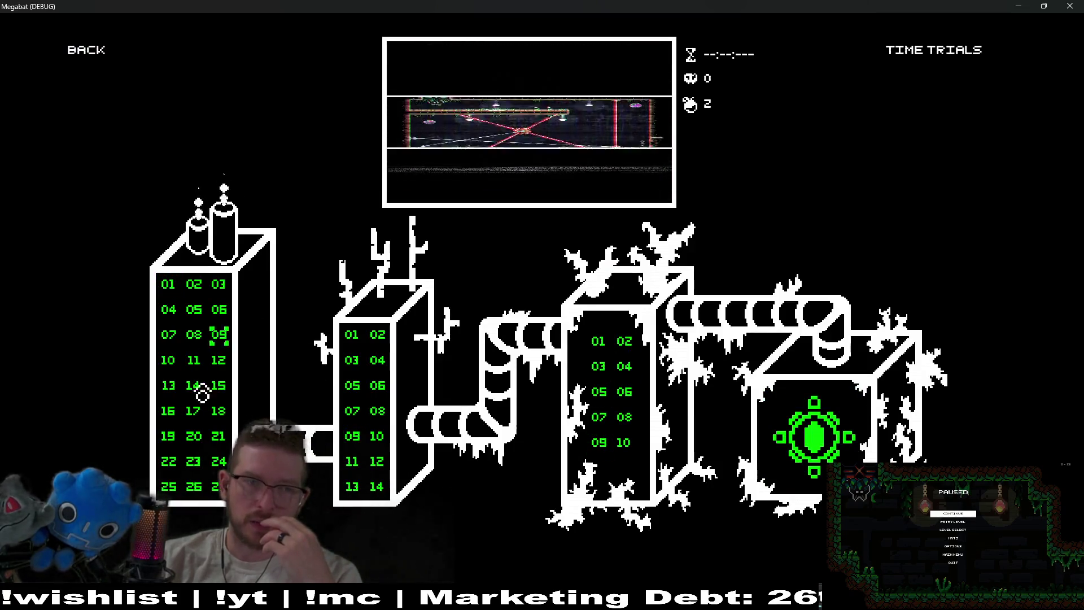
{"action": "key", "text": "Up"}
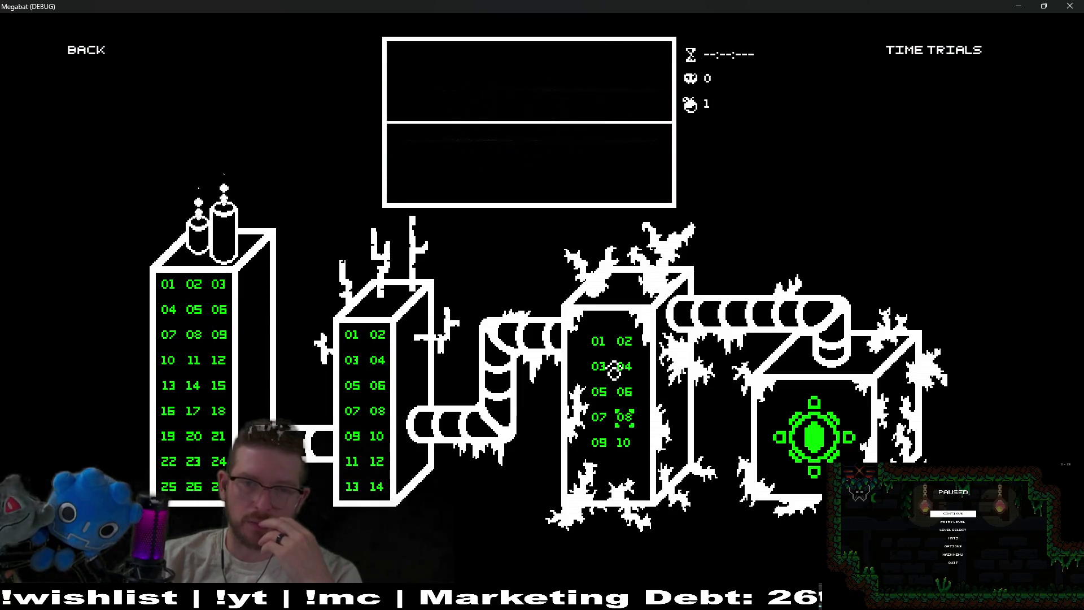
{"action": "left_click", "coordinate": [125, 67]}
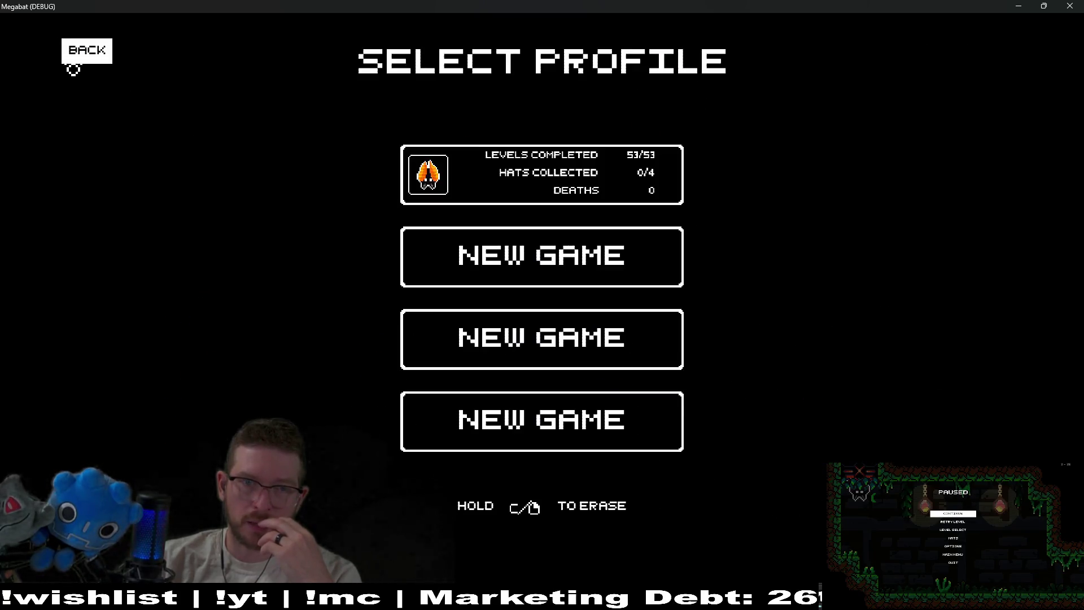
{"action": "key", "text": "Escape"}
{"action": "key", "text": "alt+F4"}
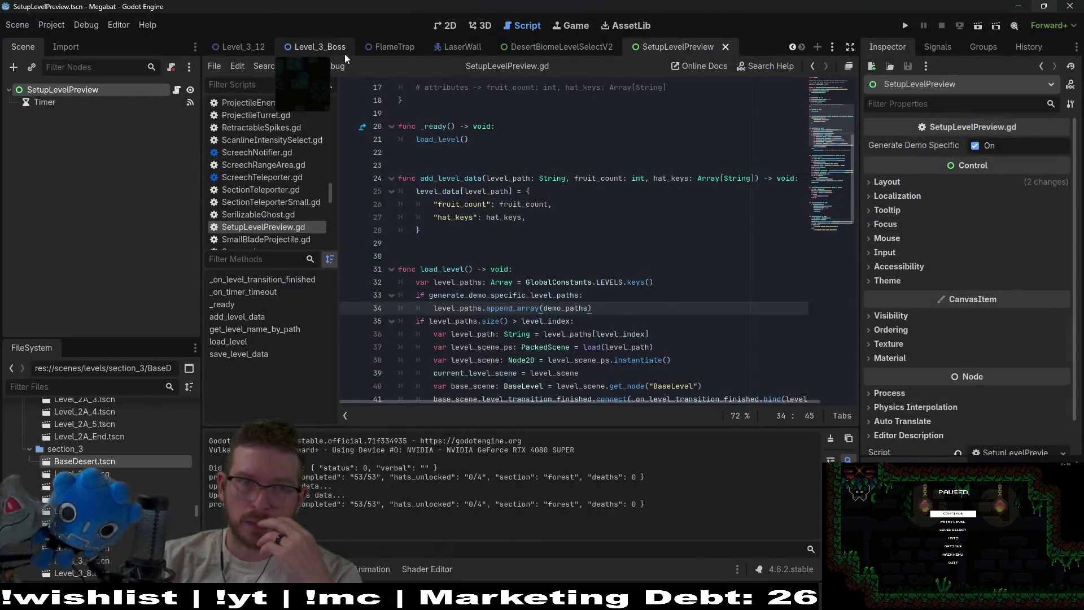
{"action": "left_click", "coordinate": [87, 25]}
{"action": "left_click", "coordinate": [122, 190]}
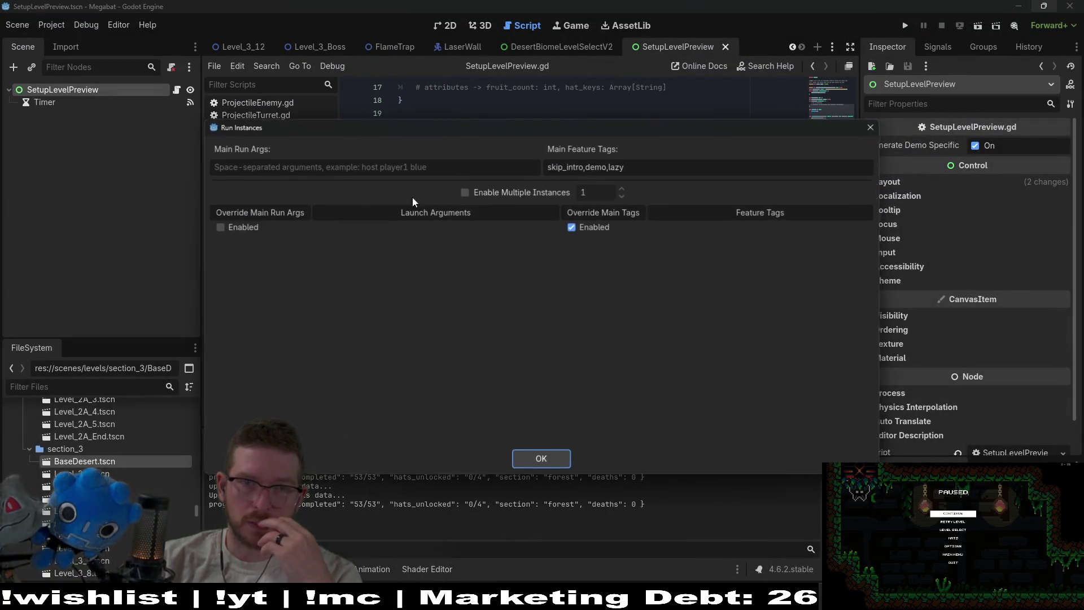
{"action": "double_click", "coordinate": [598, 169]}
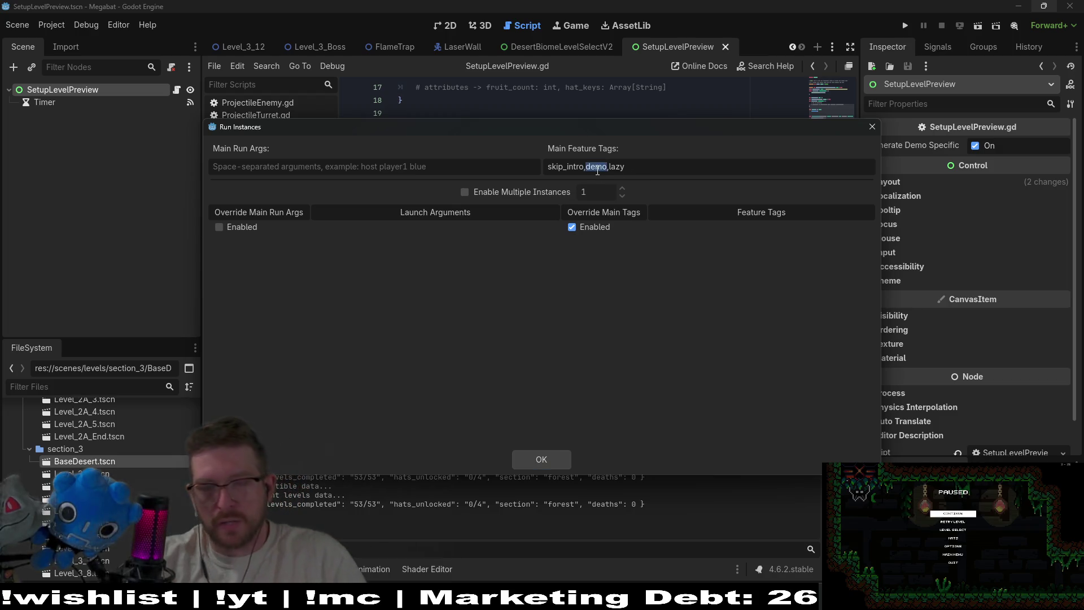
{"action": "type", "text": "playtest"}
{"action": "left_click", "coordinate": [543, 462]}
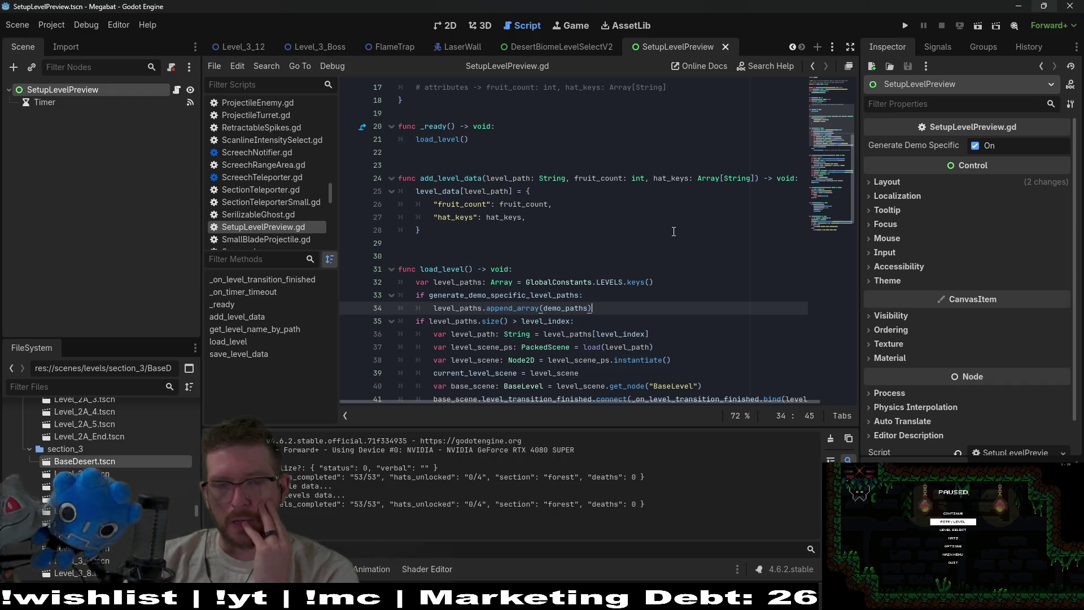
{"action": "key", "text": "Return"}
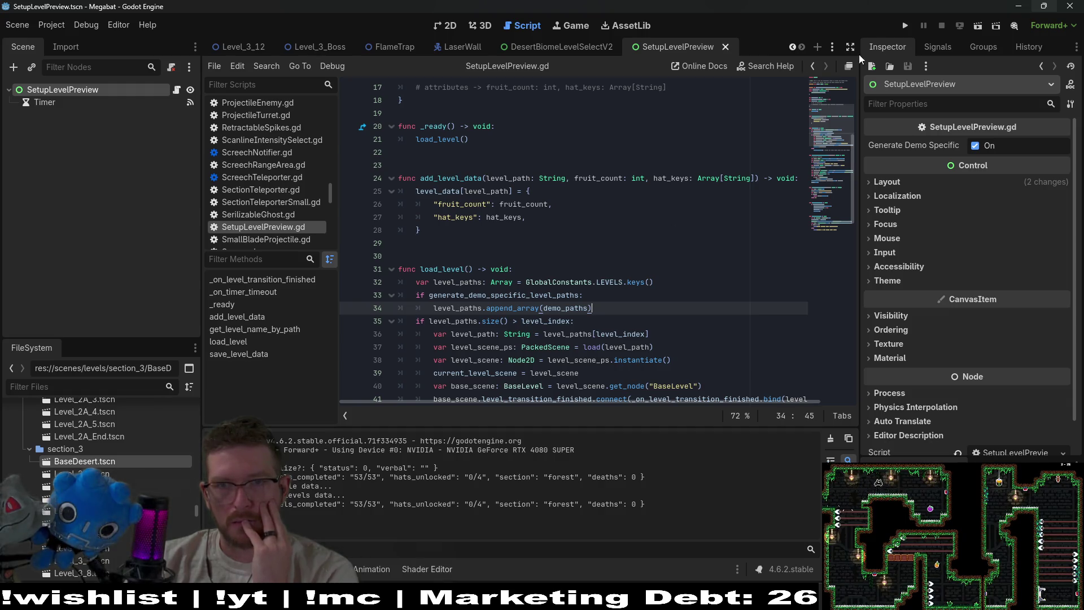
Run the project and open the level select for the 125/125 profile
{"action": "left_click", "coordinate": [905, 25]}
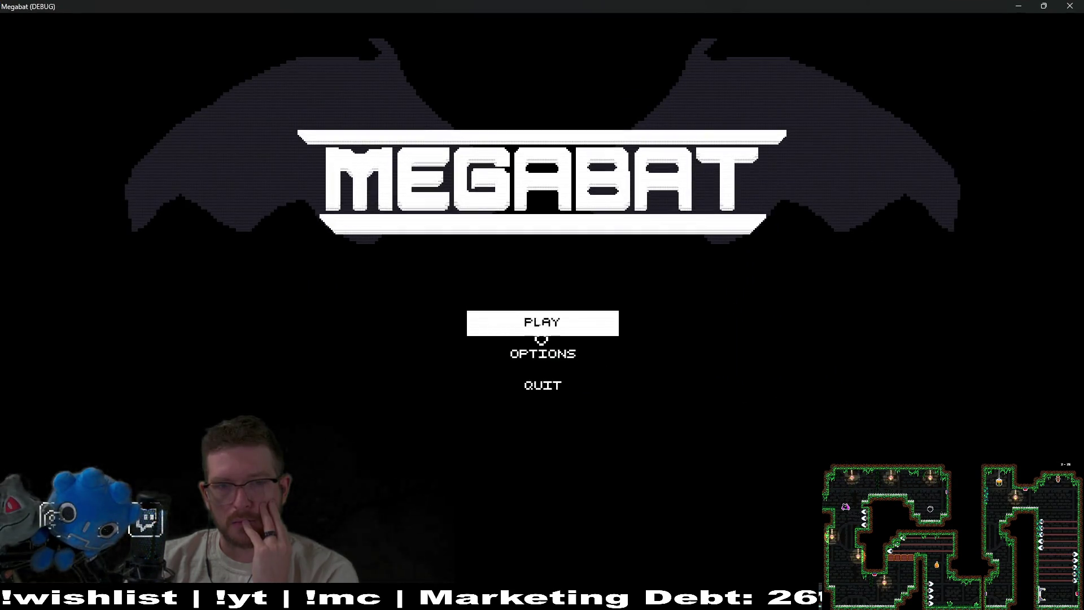
{"action": "left_click", "coordinate": [540, 327]}
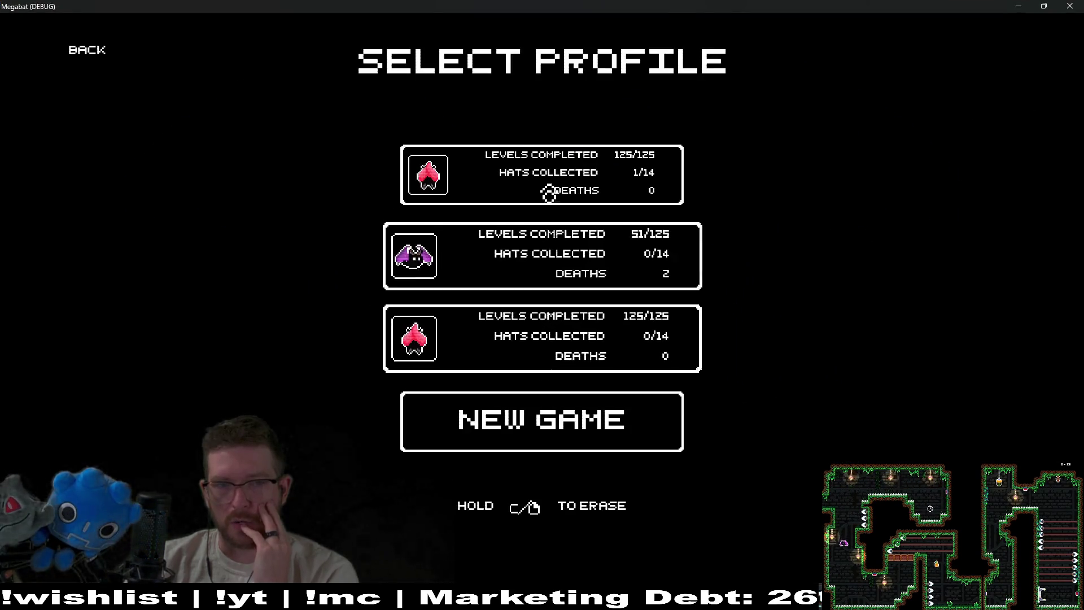
{"action": "left_click", "coordinate": [535, 343]}
Check level previews in the pyramid, forest, 01–31, 01–16 and 01–06 world level grids
{"action": "left_click", "coordinate": [849, 299]}
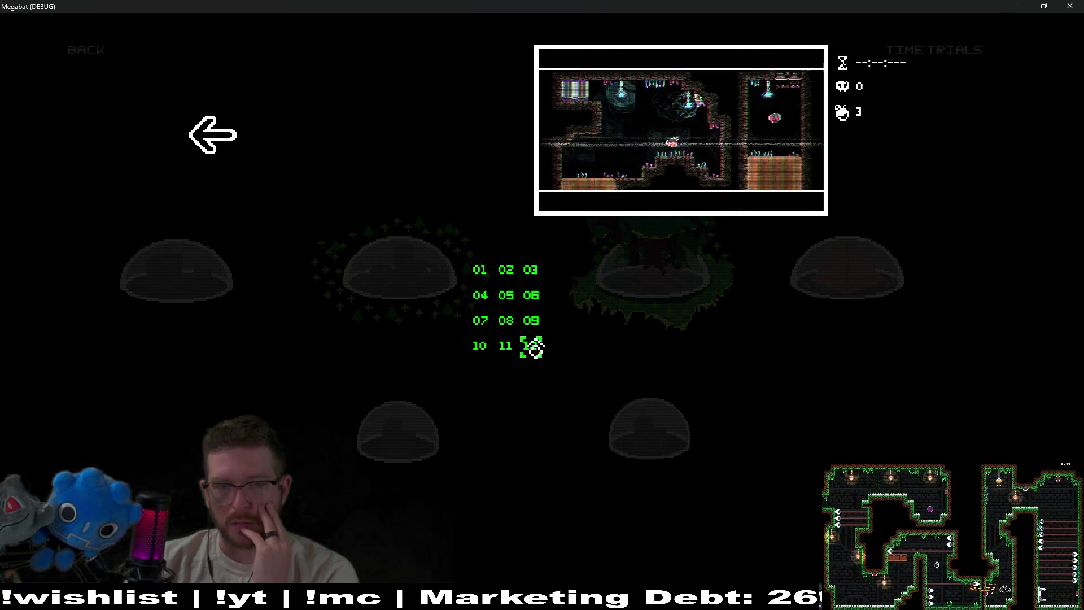
{"action": "left_click", "coordinate": [217, 148]}
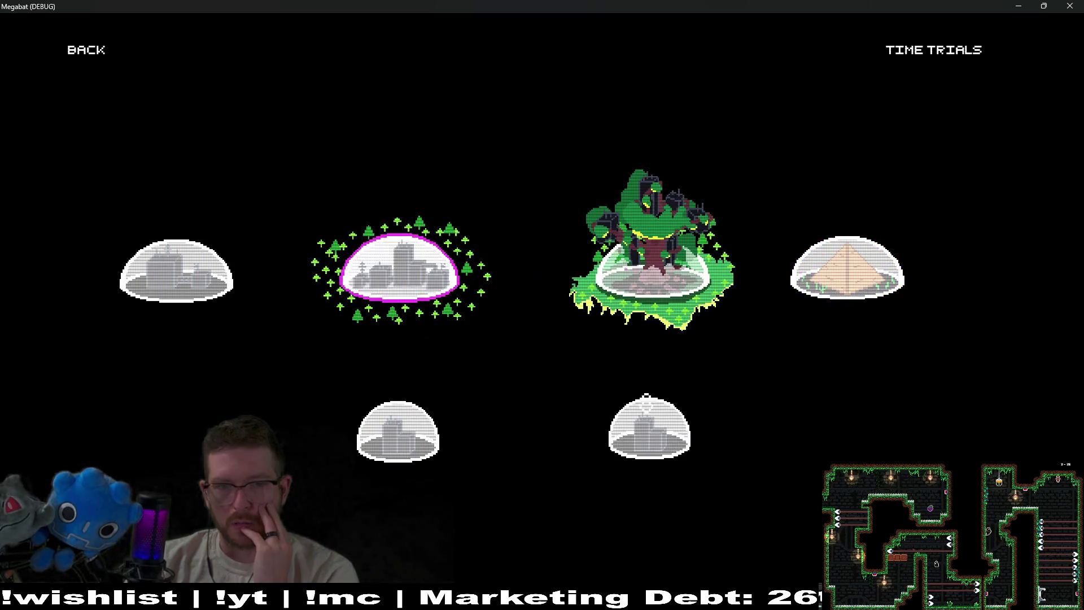
{"action": "left_click", "coordinate": [651, 244]}
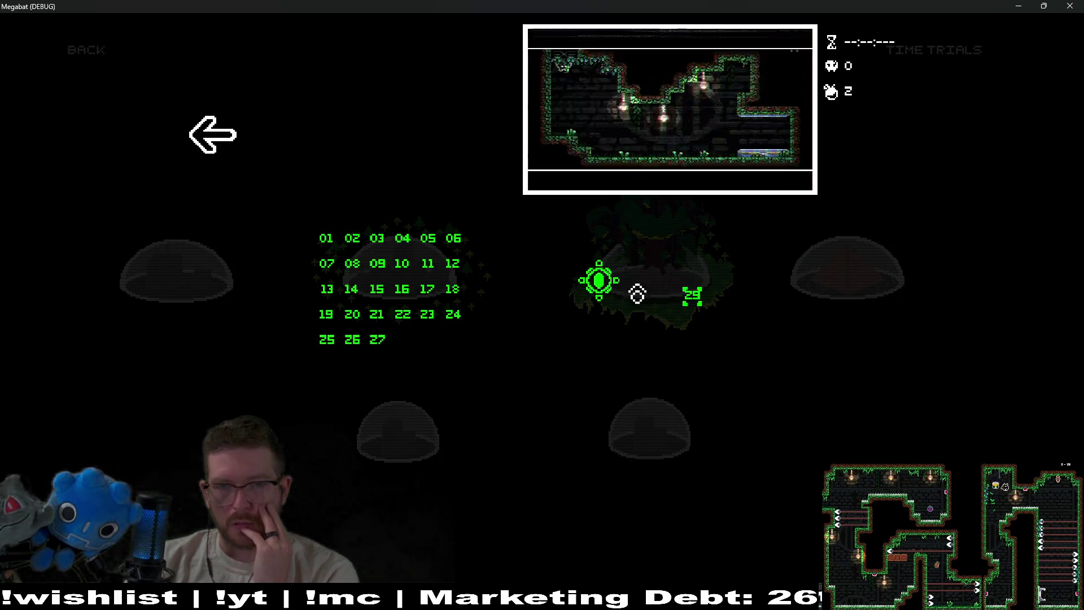
{"action": "left_click", "coordinate": [214, 158]}
{"action": "left_click", "coordinate": [385, 279]}
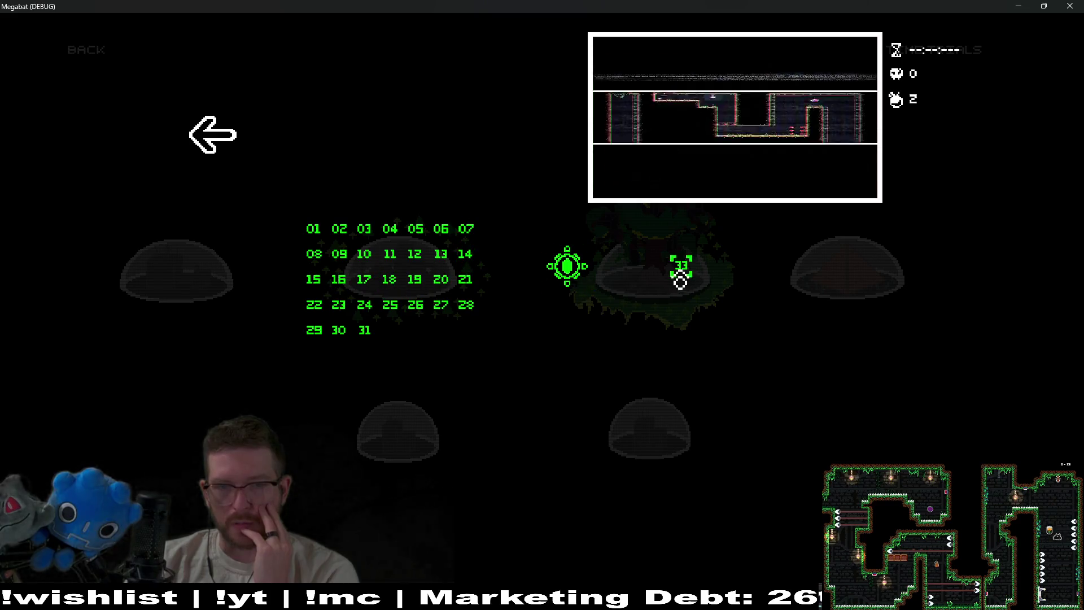
{"action": "left_click", "coordinate": [180, 152]}
{"action": "left_click", "coordinate": [395, 270]}
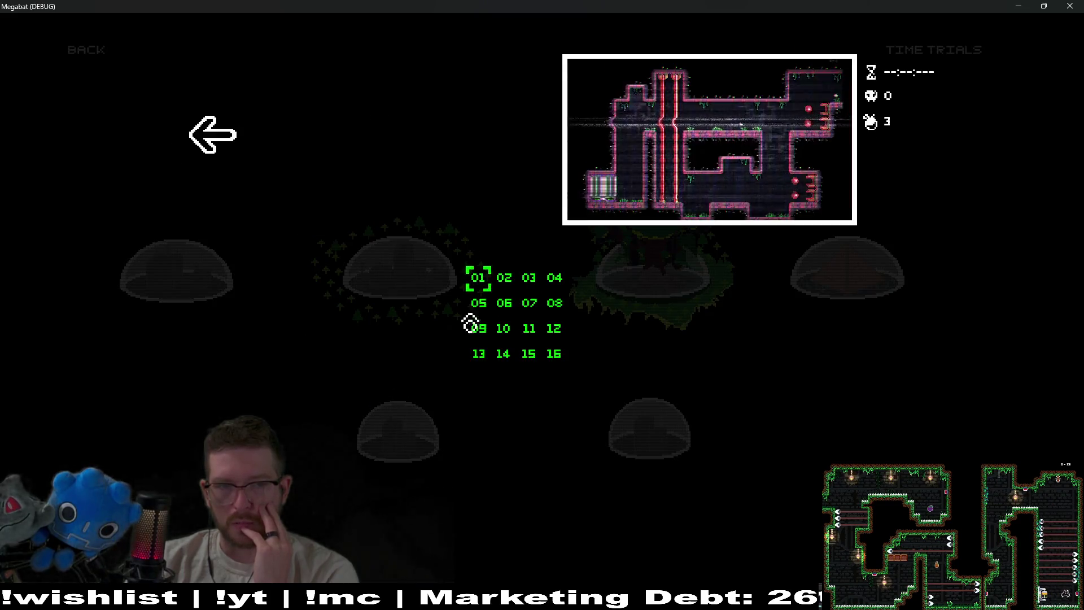
{"action": "left_click", "coordinate": [268, 136]}
{"action": "left_click", "coordinate": [663, 438]}
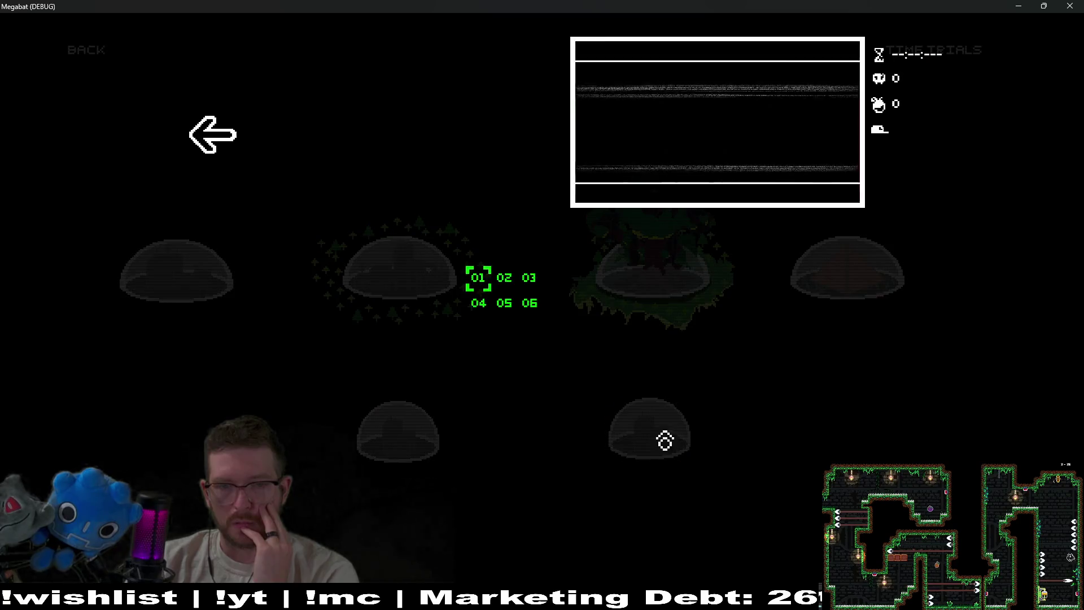
{"action": "key", "text": "alt+F4"}
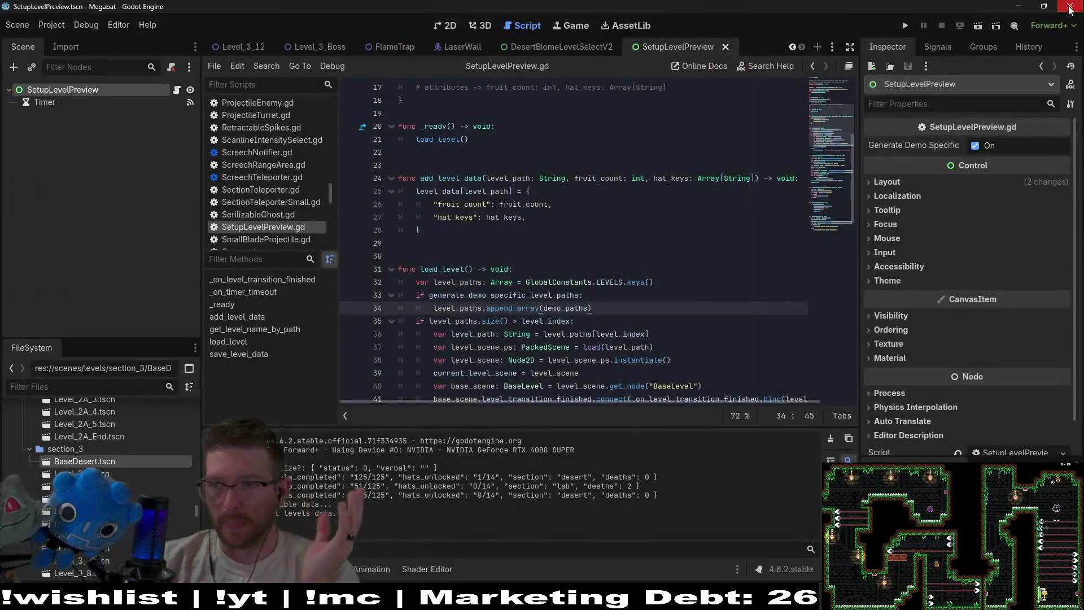